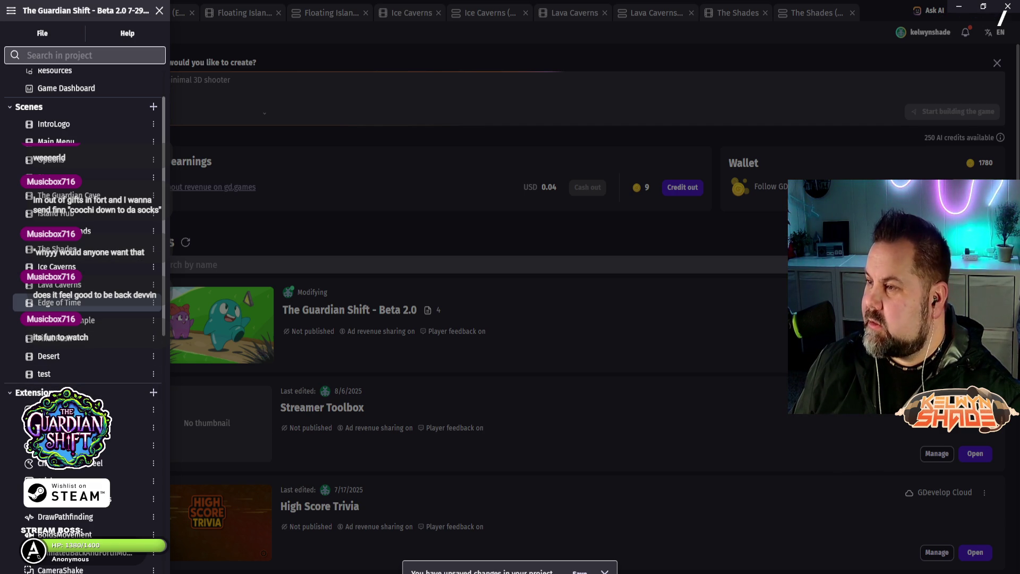
Step: Dismiss the project list and open The Shades scene's event sheet
key("Escape")
left_click(737, 13)
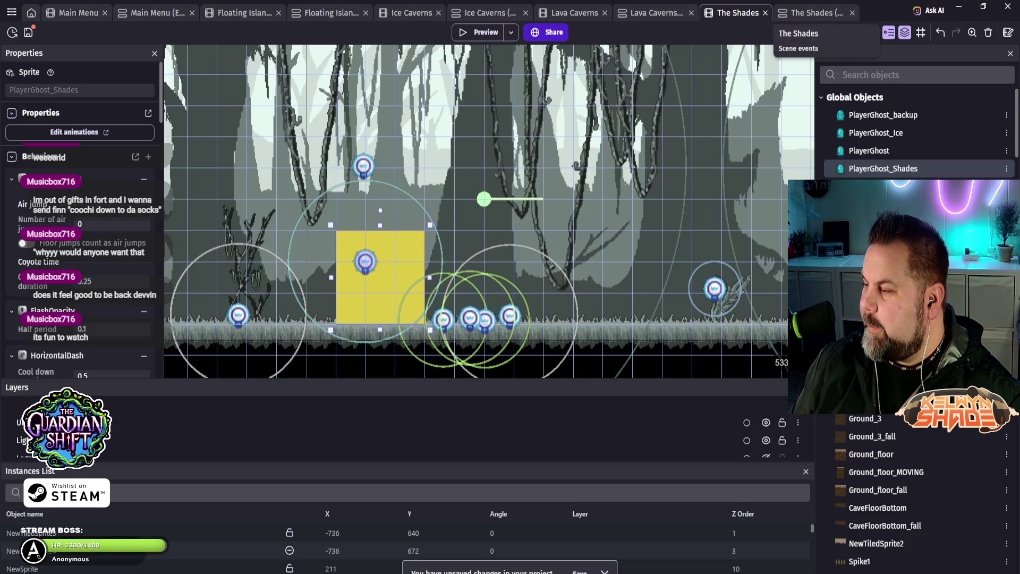
left_click(811, 13)
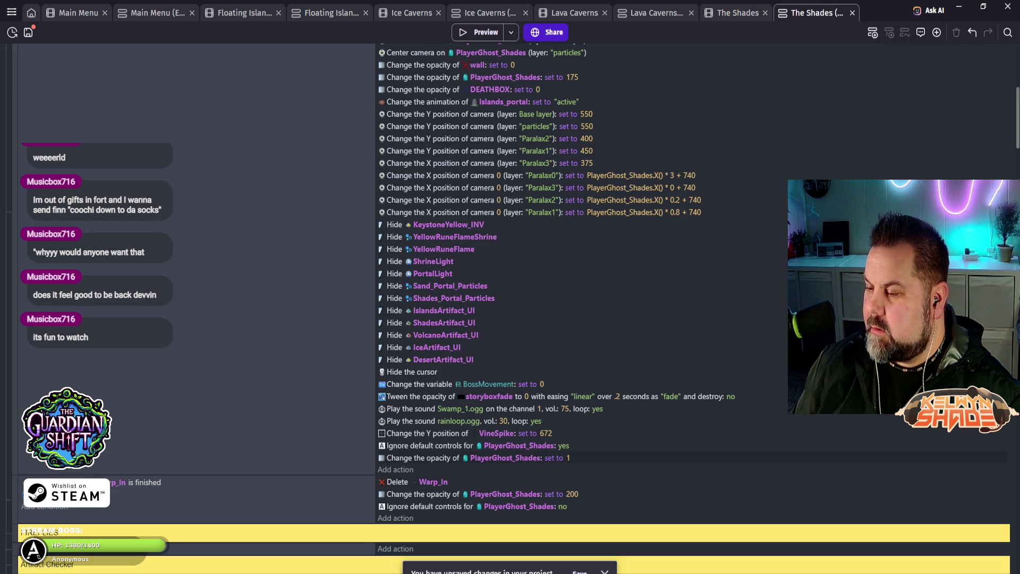
Step: Review the start-of-scene camera actions, selecting the Base layer centre-camera action, then switch to Lava Caverns
scroll(584, 287, "down", 3)
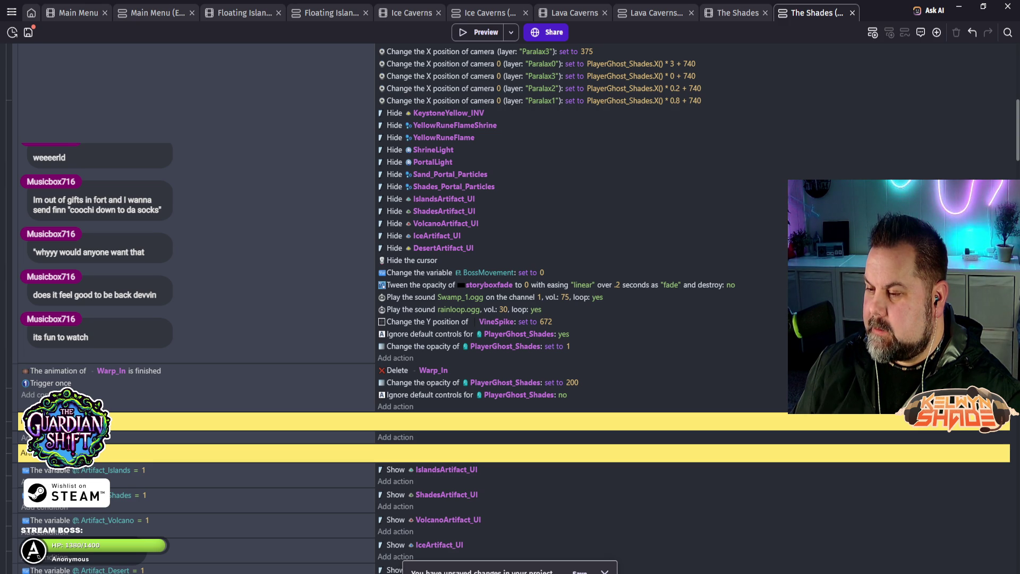
scroll(531, 266, "up", 5)
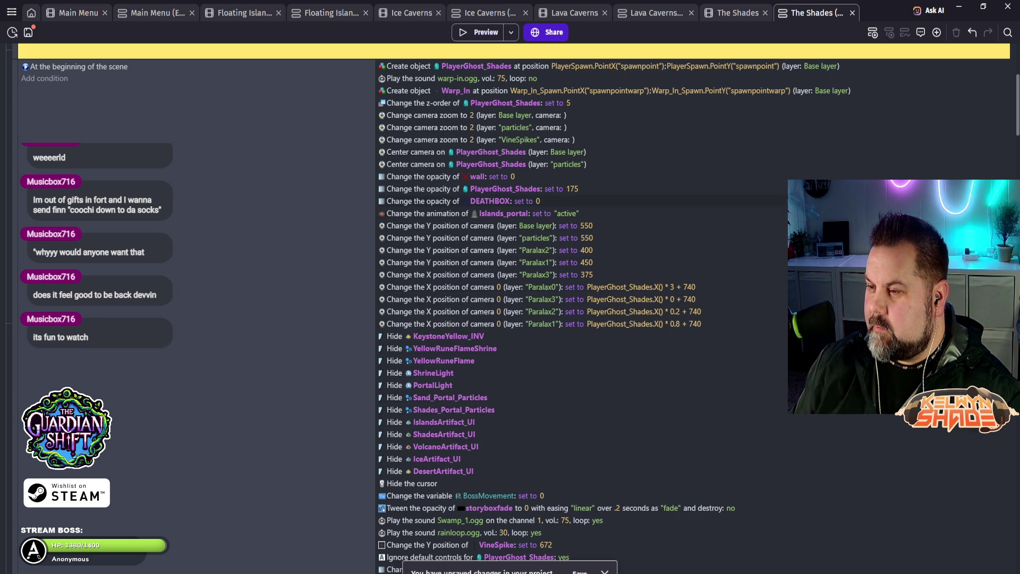
left_click(479, 152)
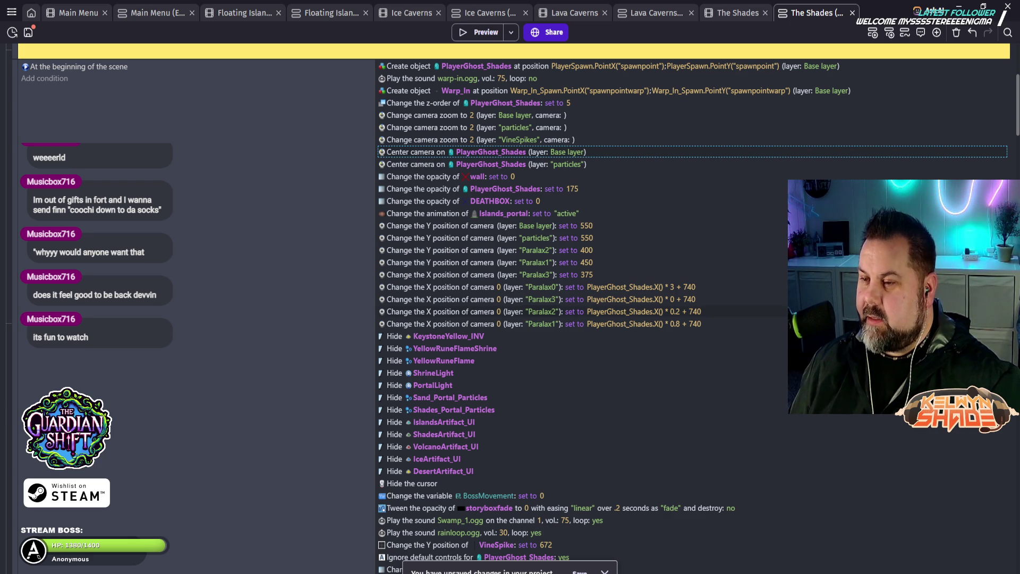
scroll(584, 266, "down", 5)
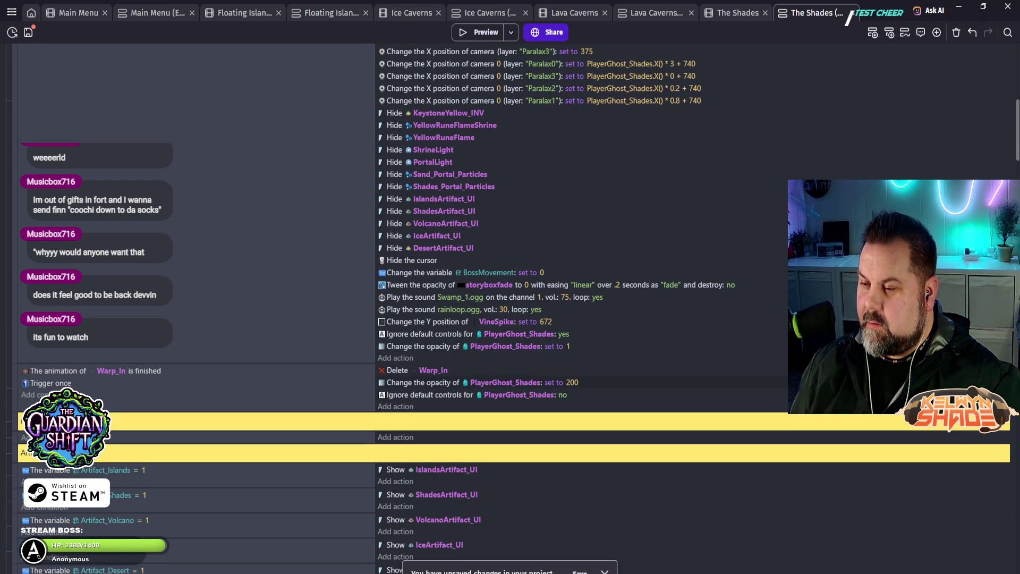
scroll(584, 266, "down", 3)
scroll(585, 266, "down", 10)
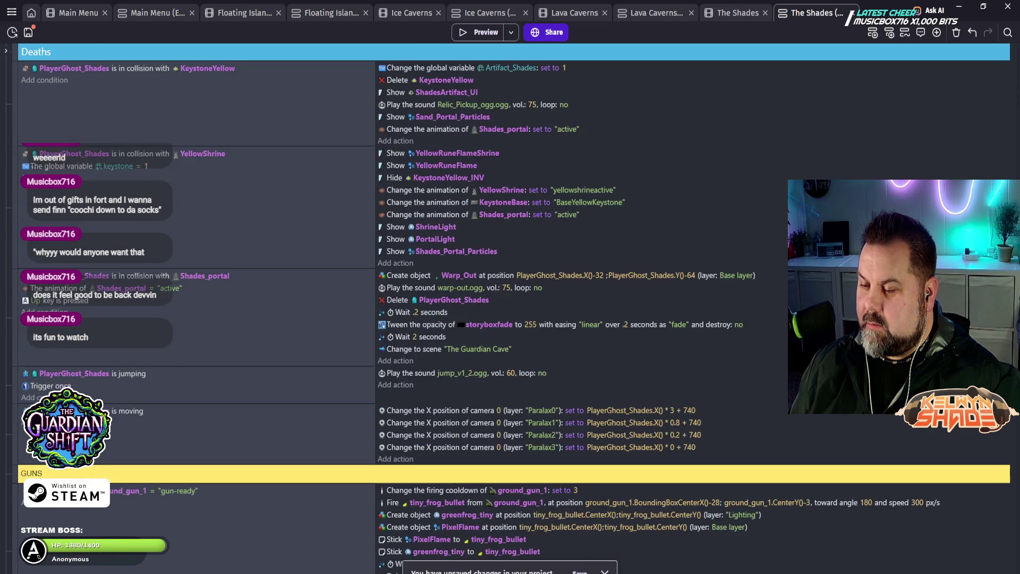
scroll(584, 309, "down", 1)
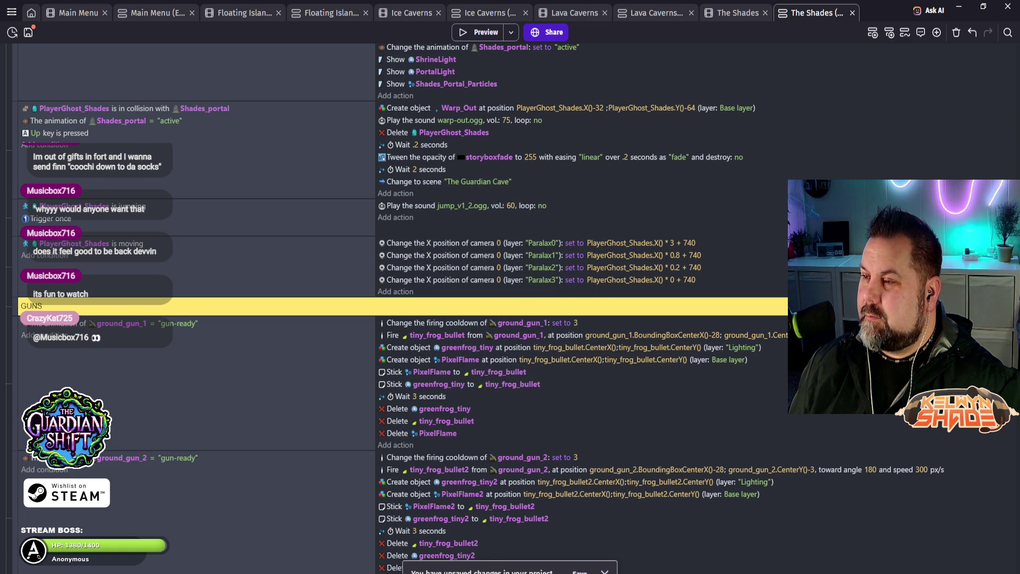
left_click(574, 12)
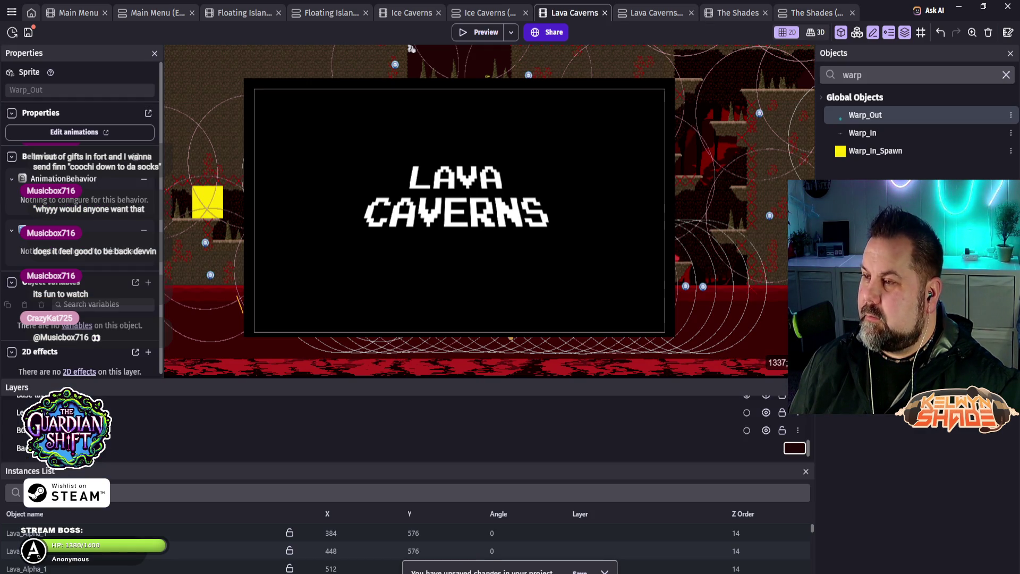
Step: Open the Lava Caverns event sheet and look through its upper events
left_click(651, 13)
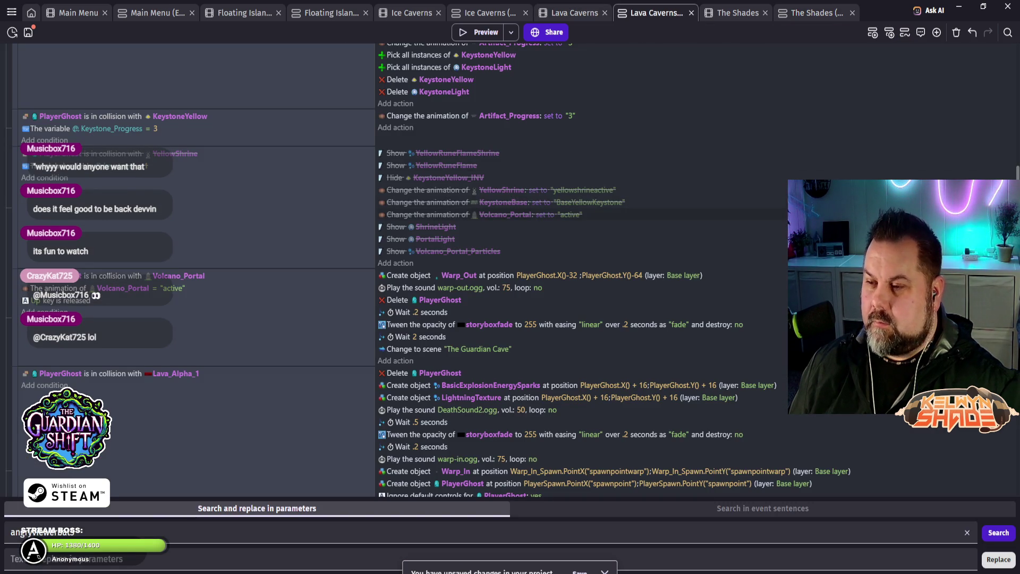
scroll(510, 266, "up", 15)
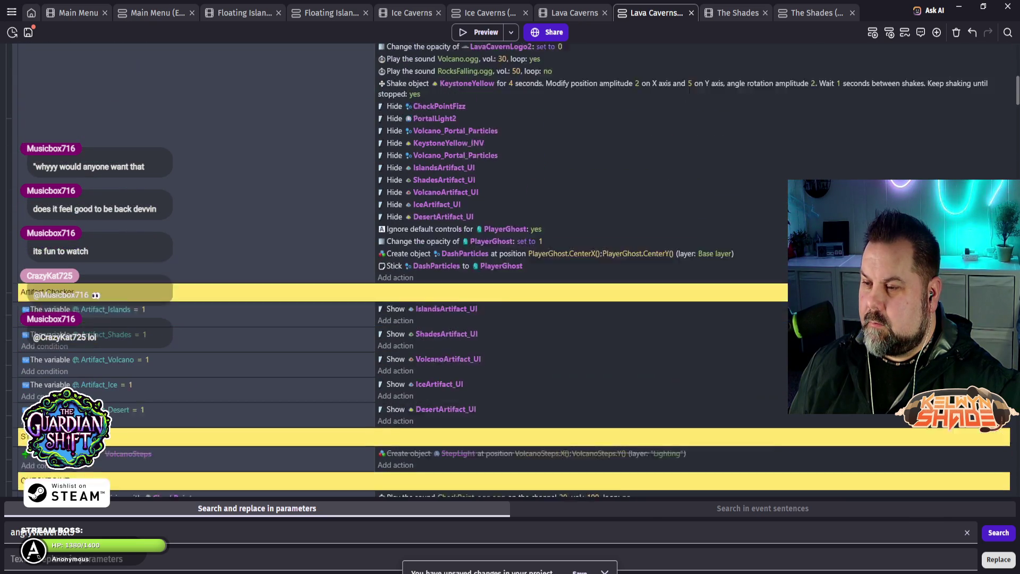
scroll(510, 265, "up", 5)
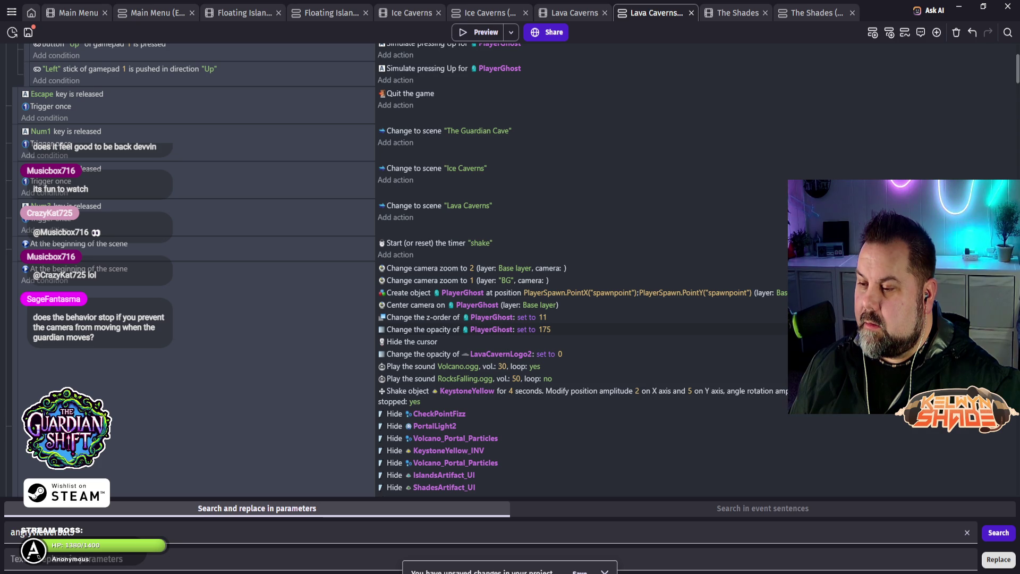
scroll(510, 270, "up", 3)
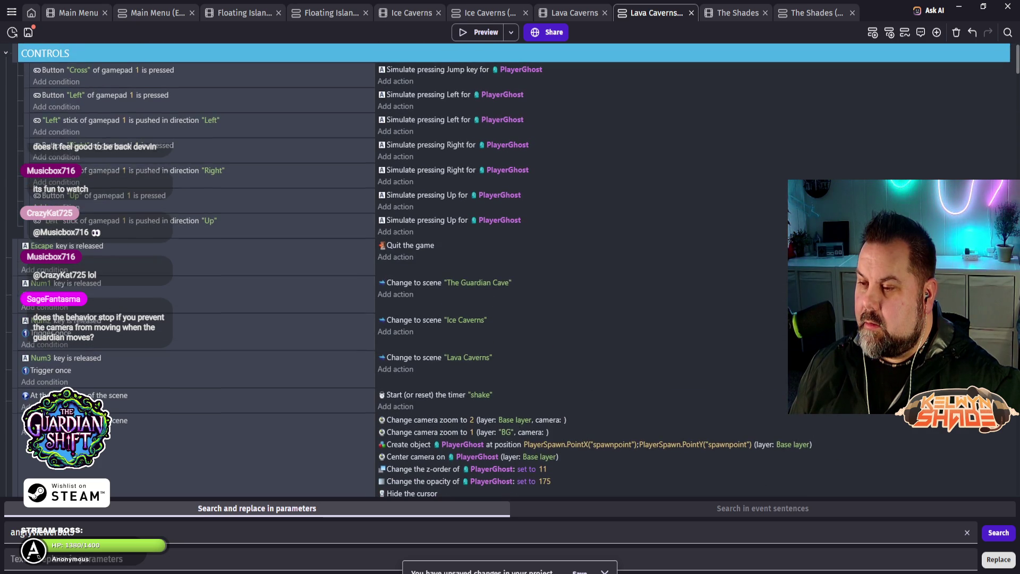
scroll(510, 270, "down", 6)
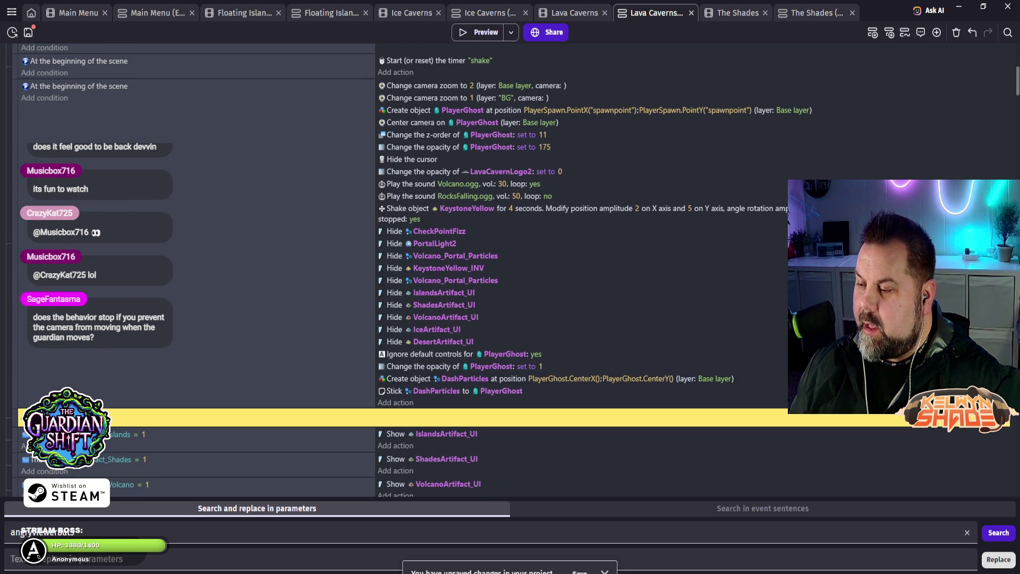
scroll(510, 270, "down", 5)
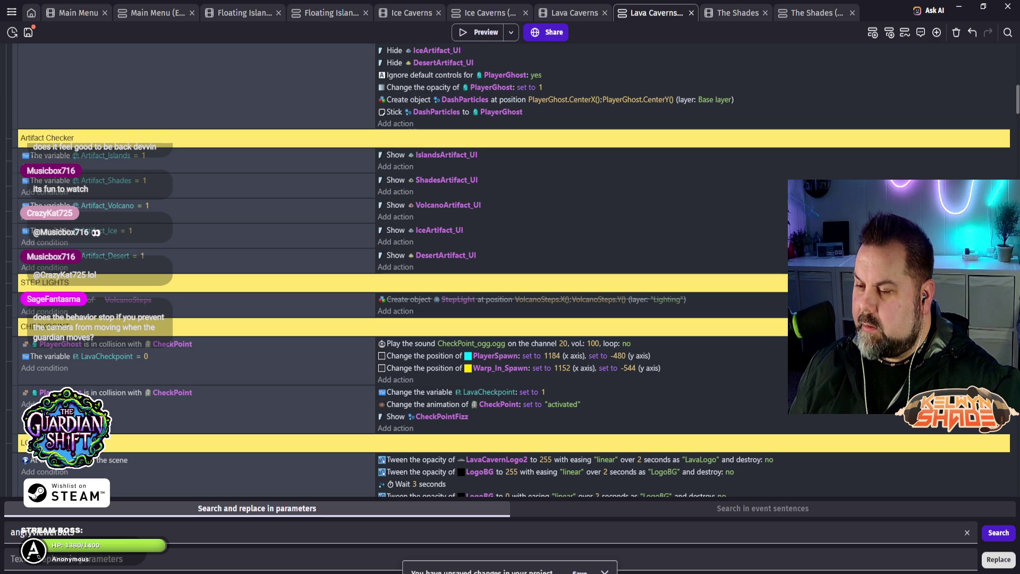
scroll(510, 270, "down", 2)
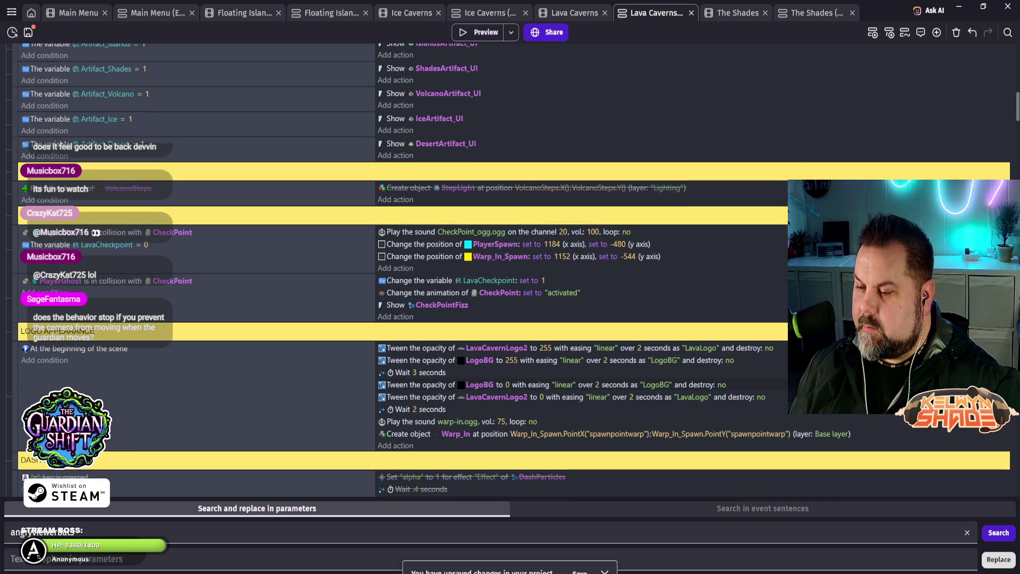
scroll(510, 270, "down", 2)
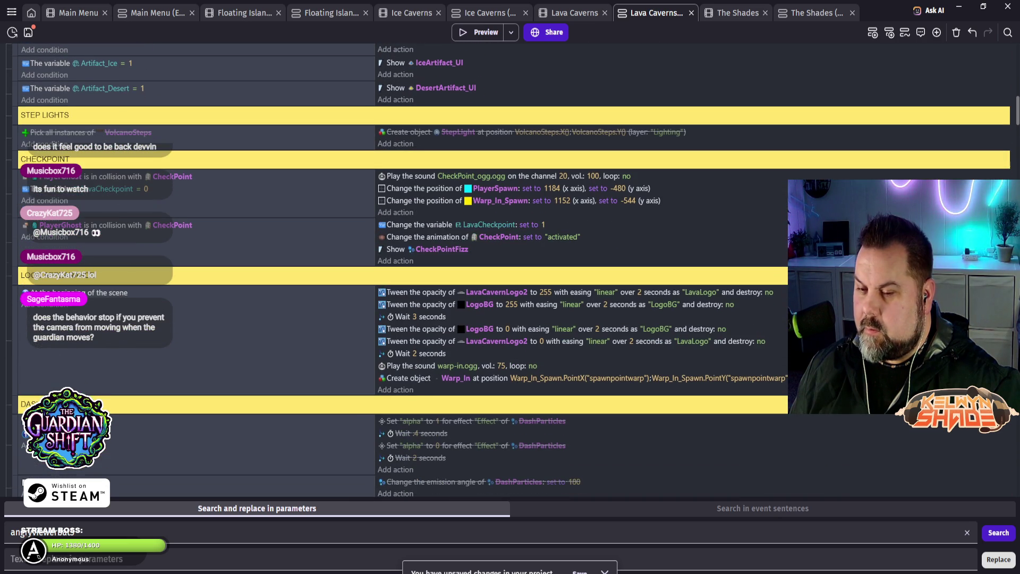
scroll(510, 270, "down", 3)
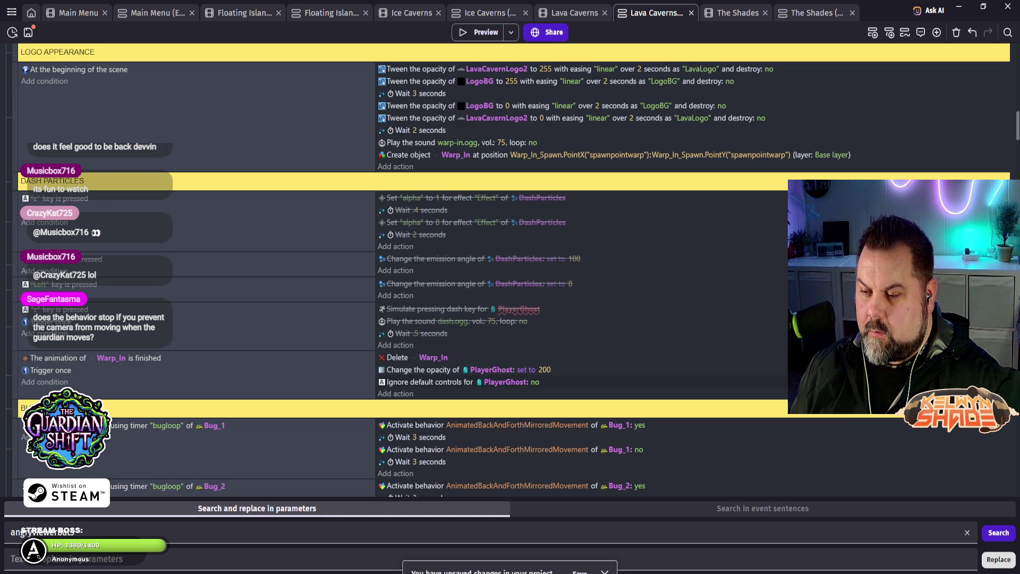
scroll(510, 270, "down", 5)
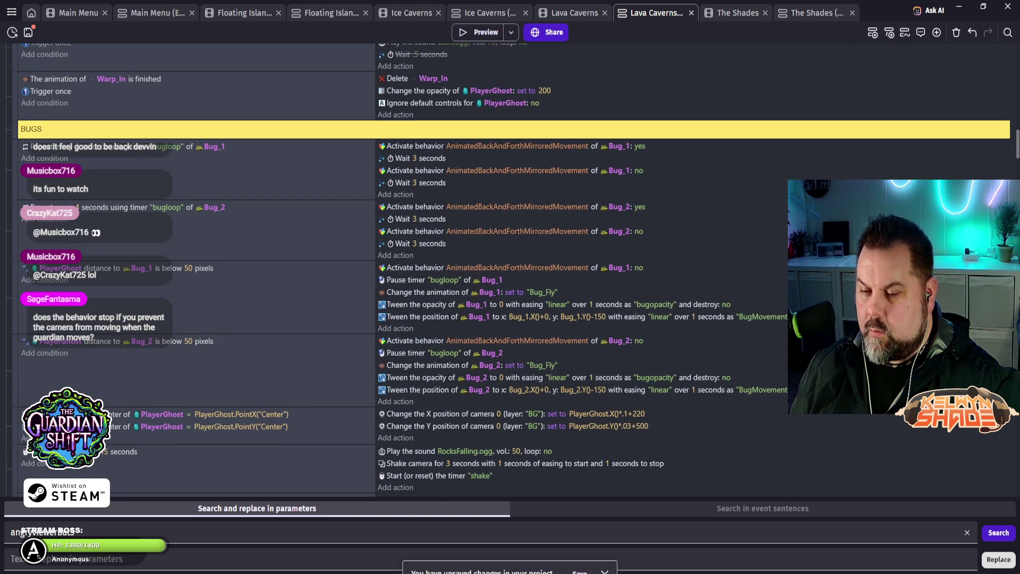
scroll(510, 270, "down", 4)
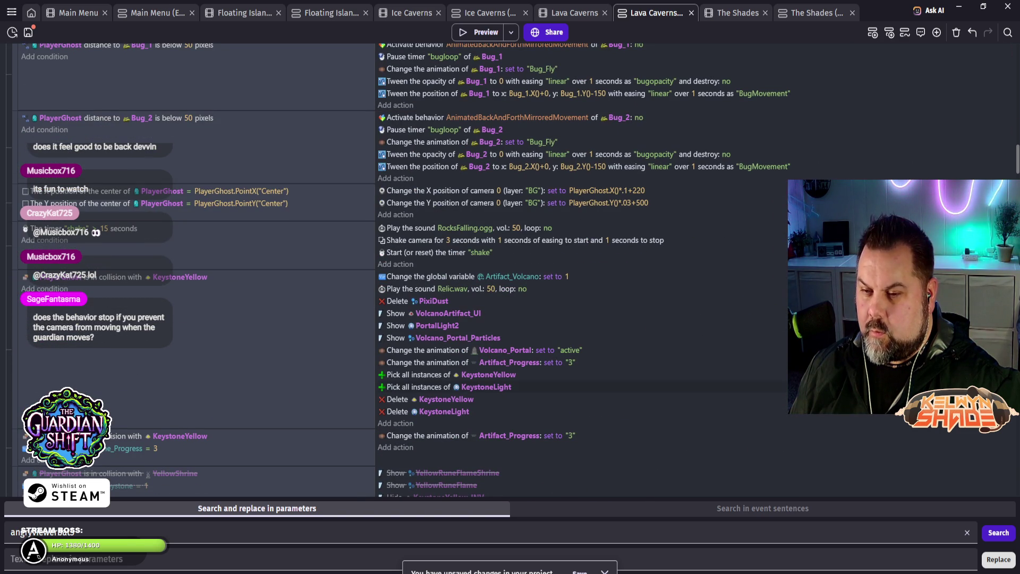
scroll(510, 270, "down", 4)
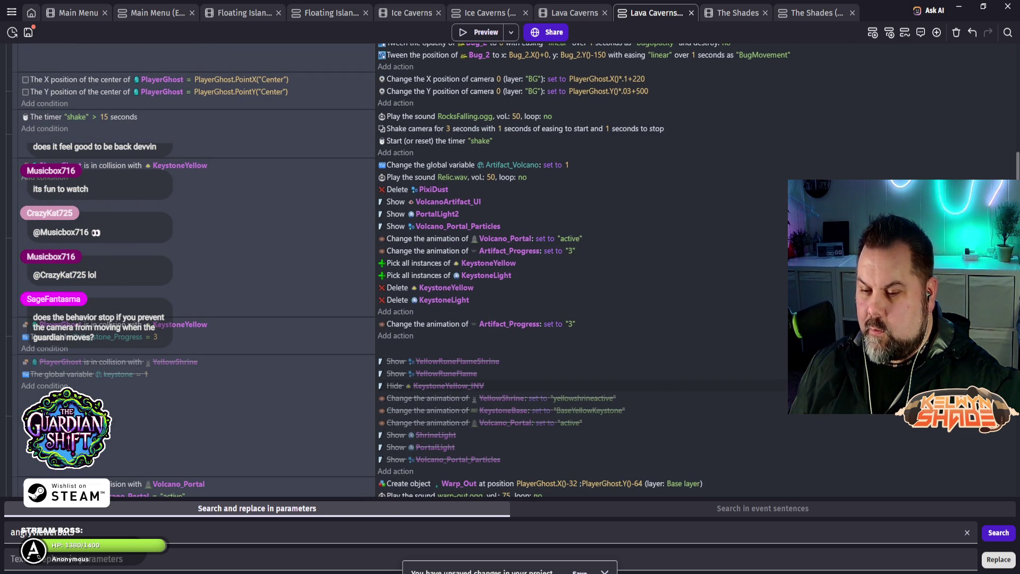
Step: Check the ANGRY BAT 2 attack and player-death events, then return to The Shades events
scroll(510, 270, "down", 15)
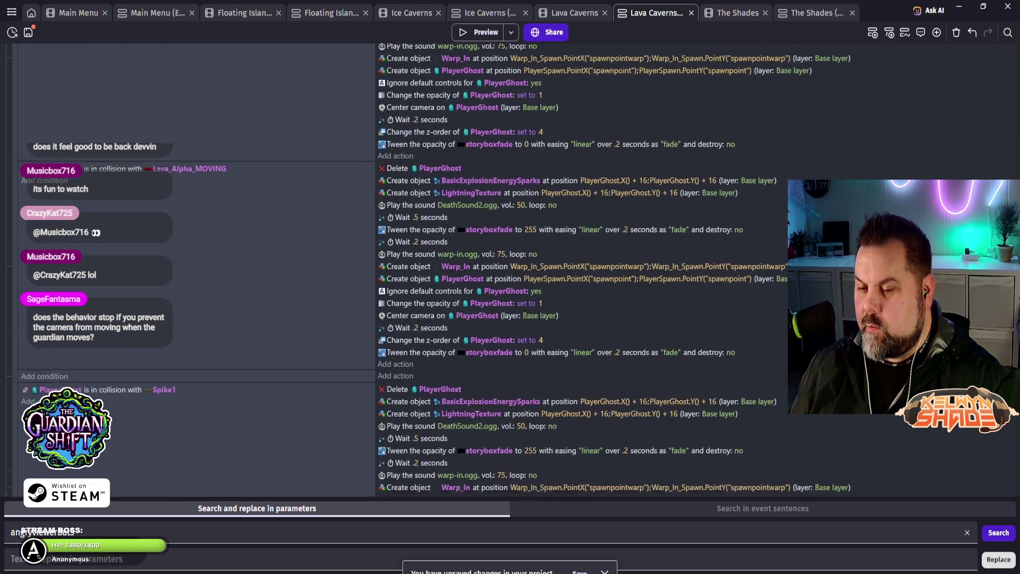
scroll(510, 269, "down", 10)
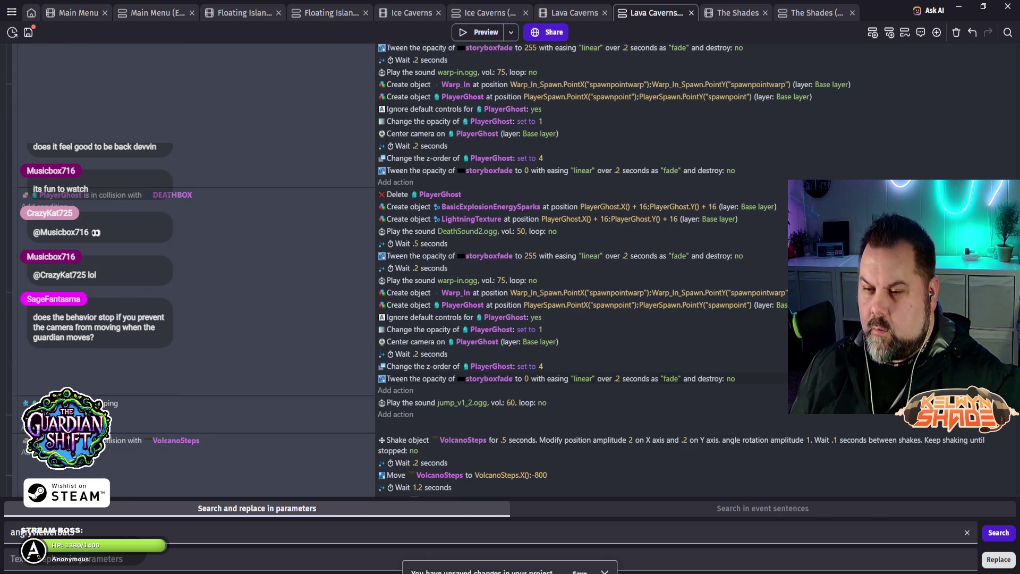
scroll(510, 270, "down", 2)
scroll(511, 270, "down", 2)
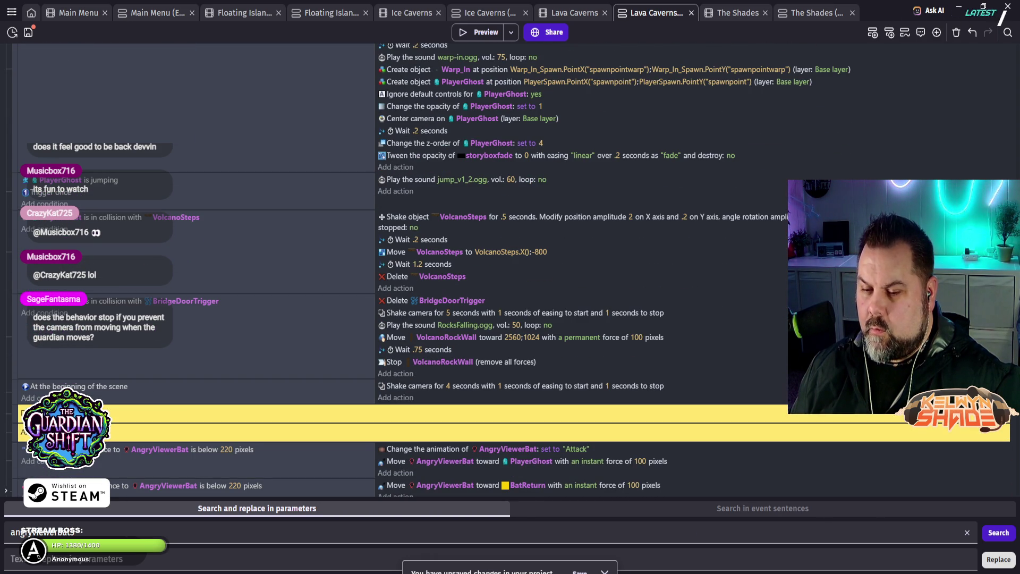
scroll(510, 270, "down", 2)
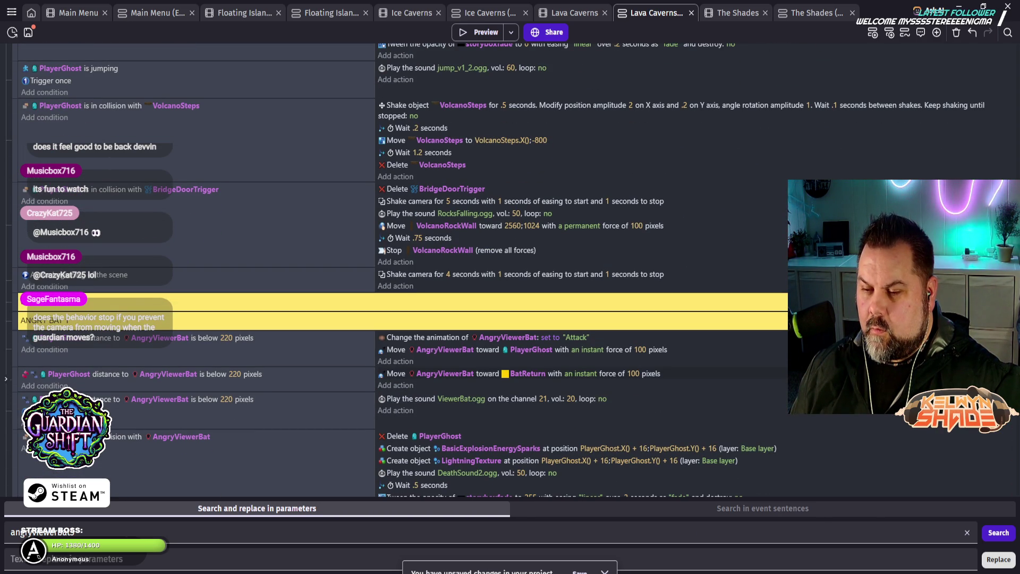
scroll(510, 270, "down", 2)
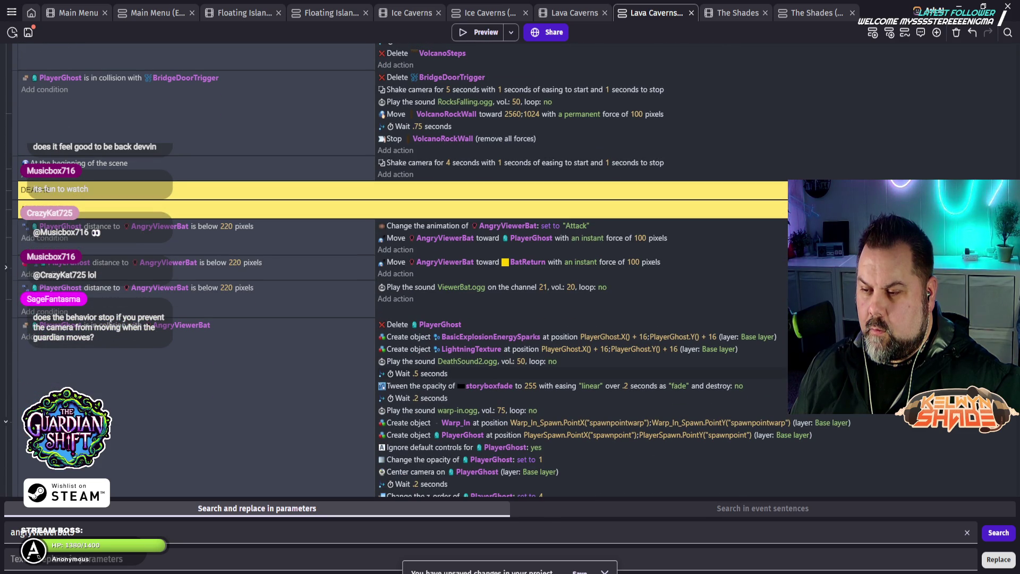
scroll(510, 270, "down", 1)
scroll(510, 270, "down", 3)
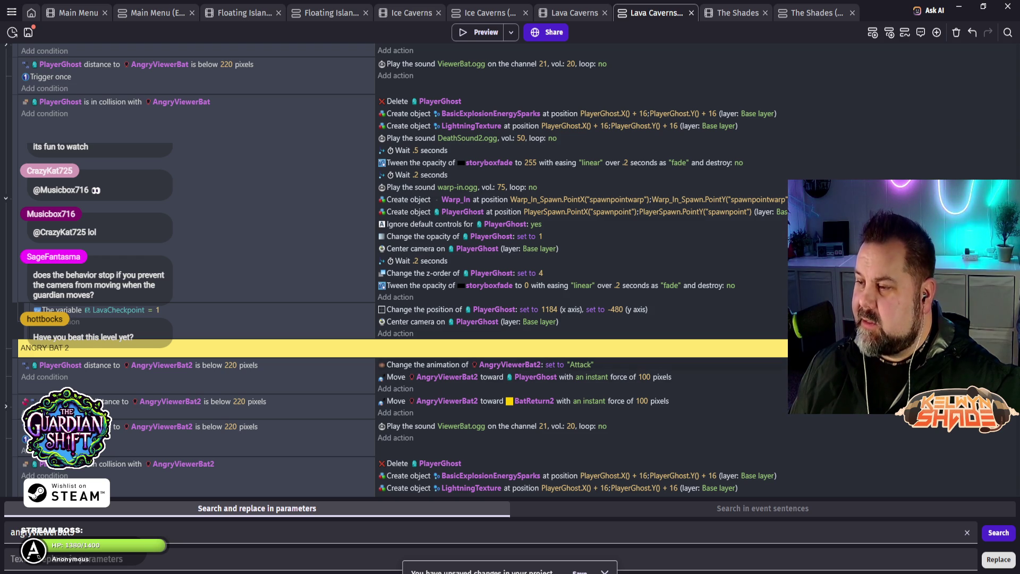
scroll(398, 266, "down", 2)
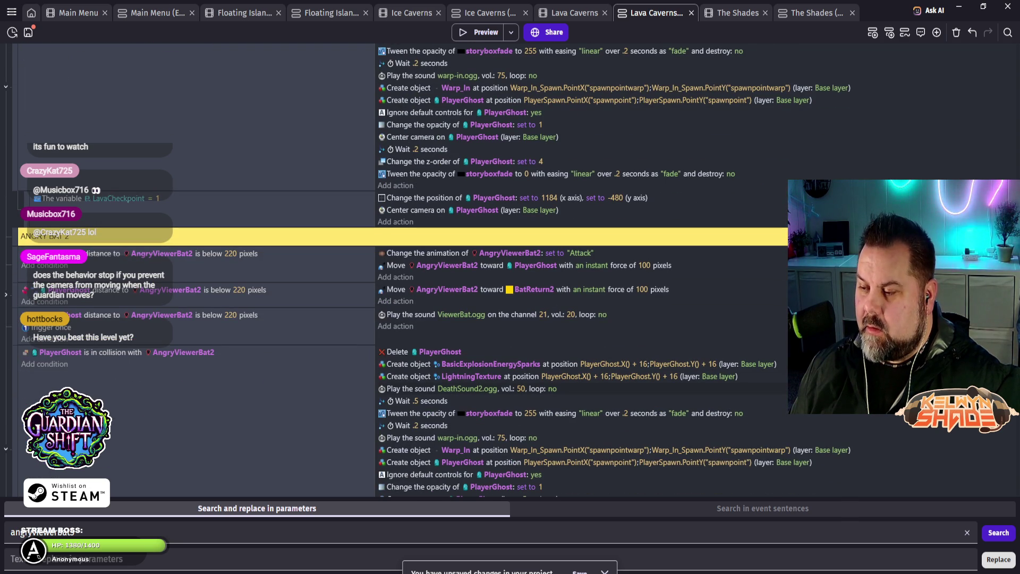
scroll(399, 266, "down", 1)
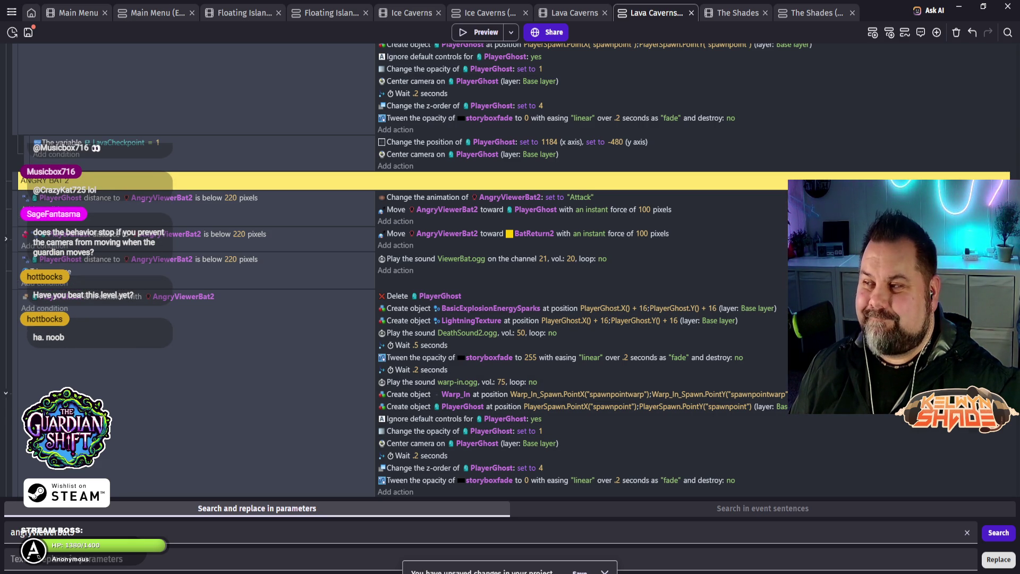
left_click(811, 13)
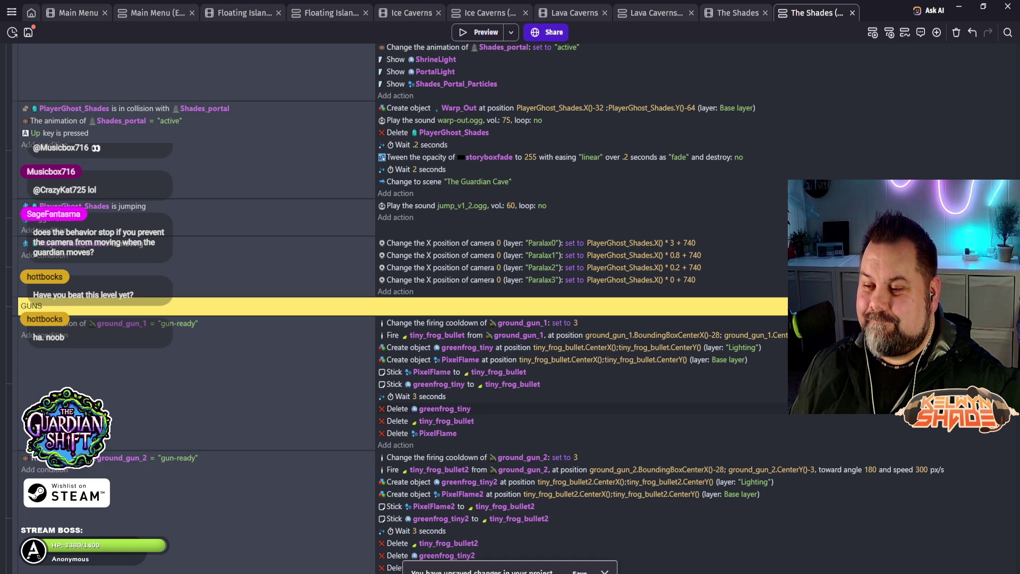
Step: Paste a centre-camera-on-PlayerGhost_Shades (Base layer) action below the Paralax actions and preview the game
left_click(395, 291)
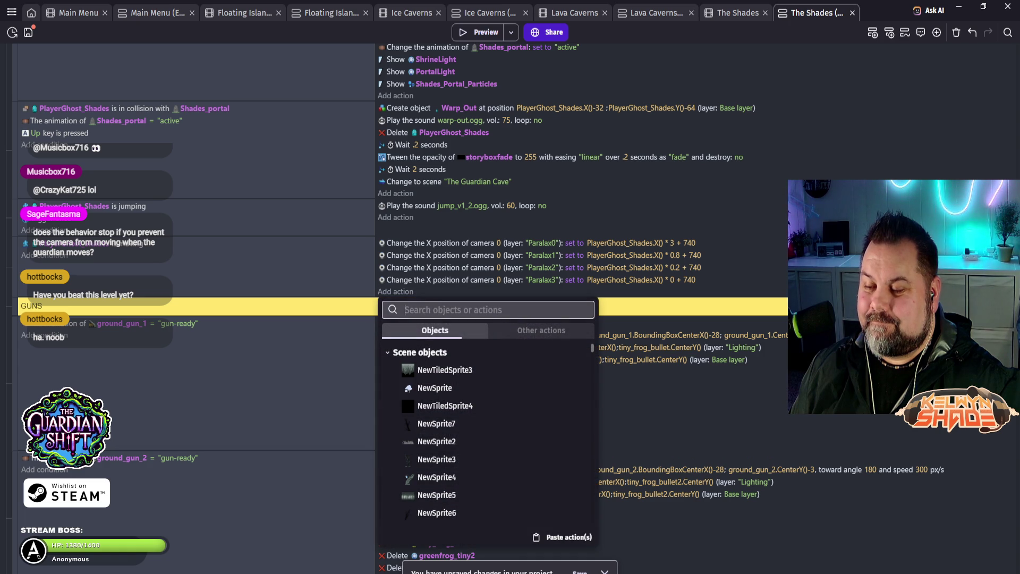
left_click(562, 537)
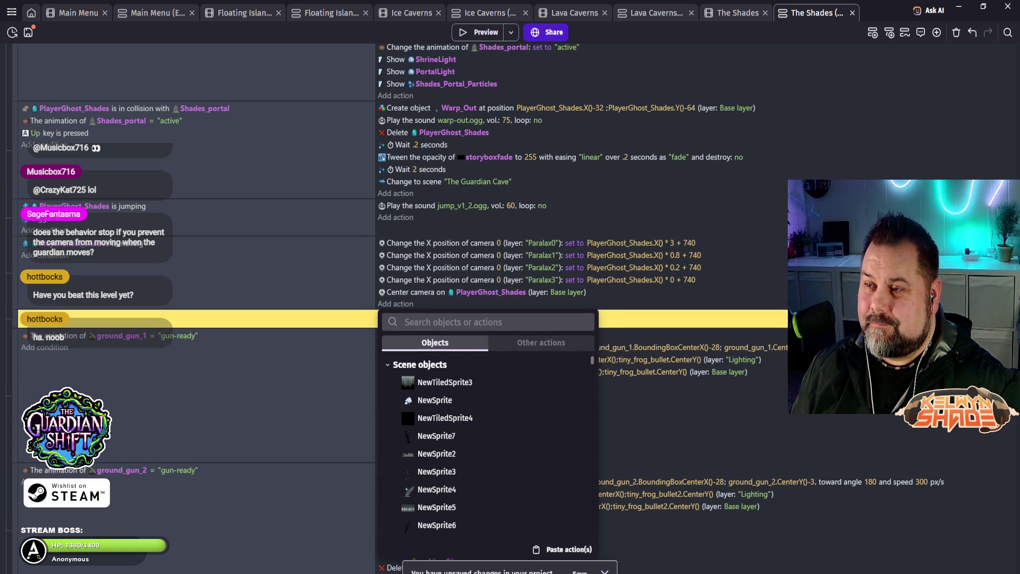
key("Escape")
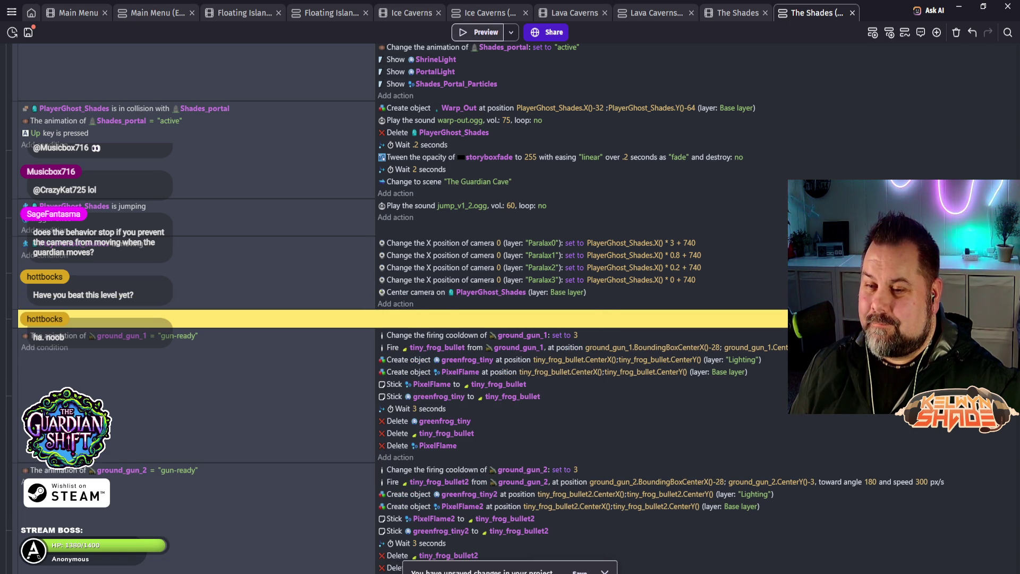
left_click(478, 31)
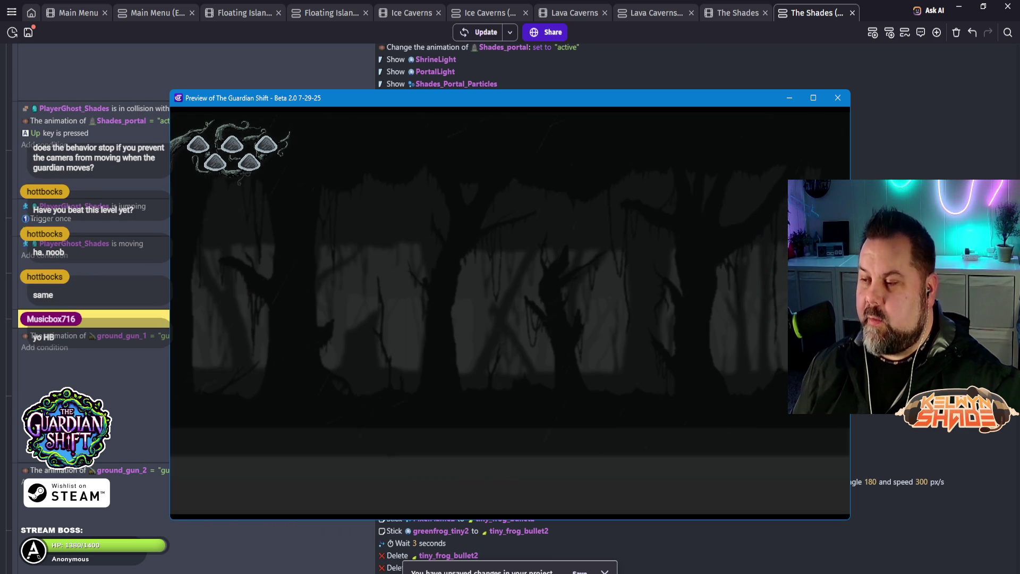
Step: Close the preview and delete the centre-camera action from the PlayerGhost_Shades is moving event
left_click(838, 98)
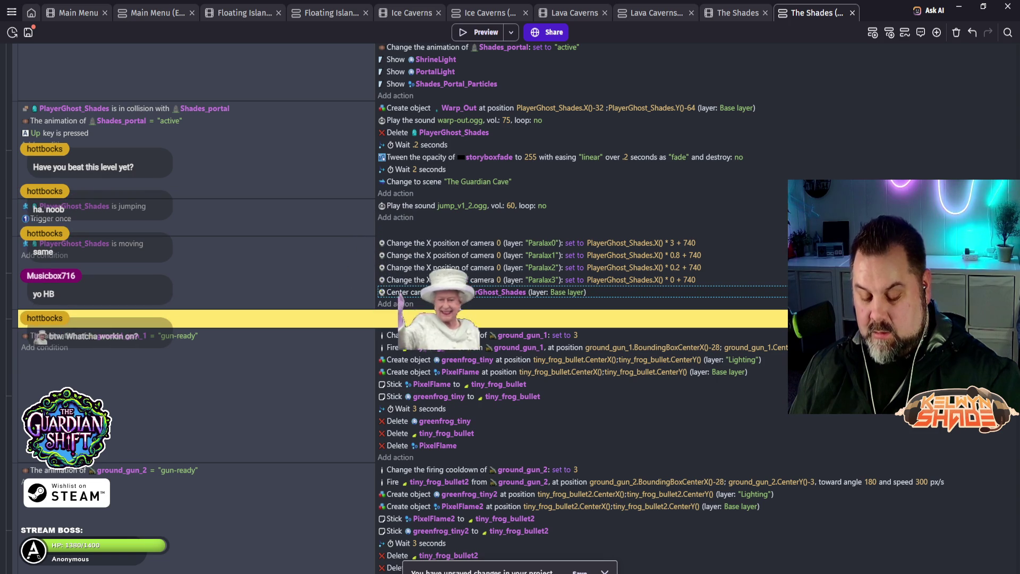
key("Delete")
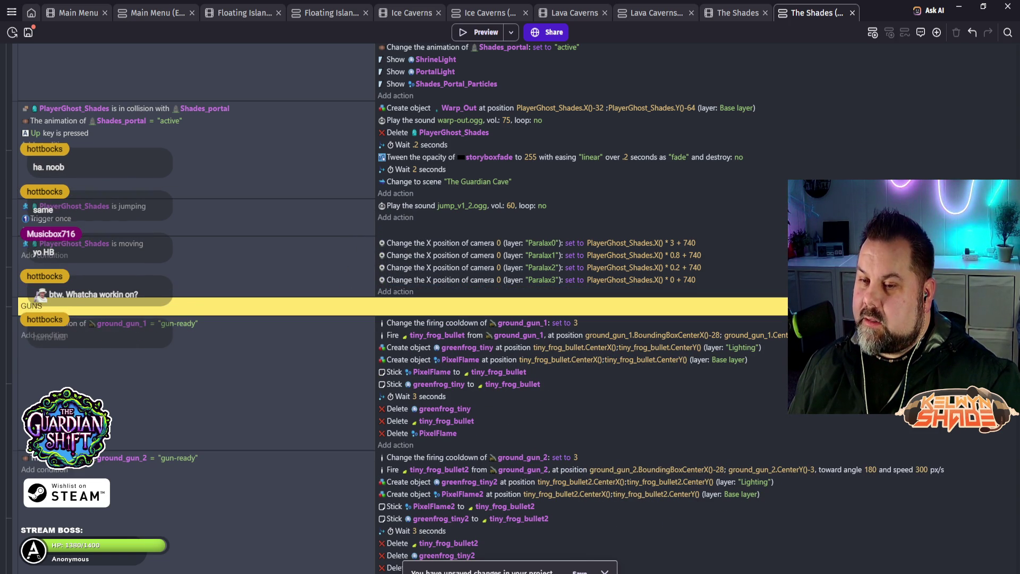
scroll(398, 308, "up", 2)
Step: Paste a centre-camera-on-PlayerGhost_Shades (Base layer) action at the end of the Warp_In finished event
scroll(399, 309, "up", 1)
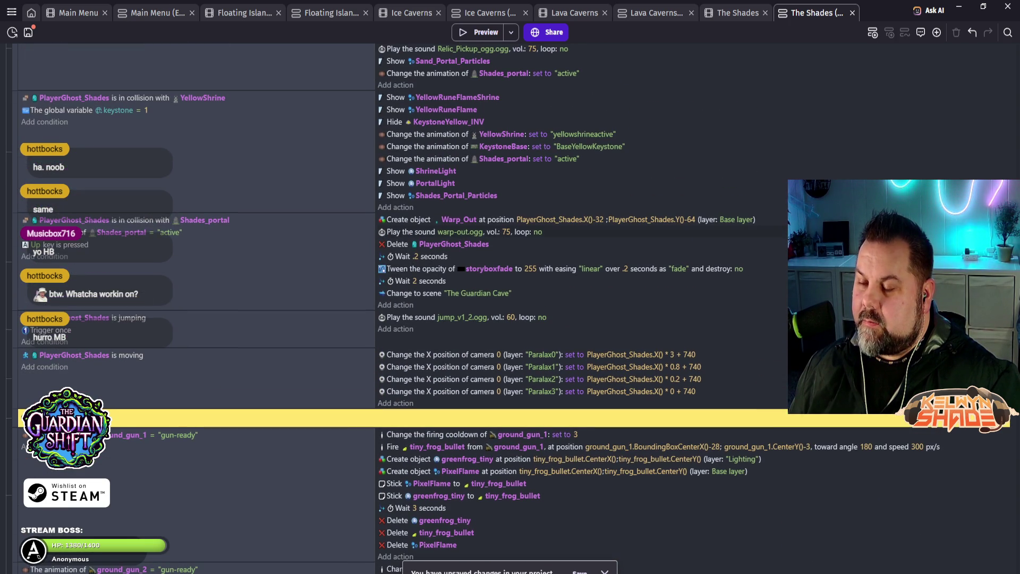
scroll(399, 308, "up", 12)
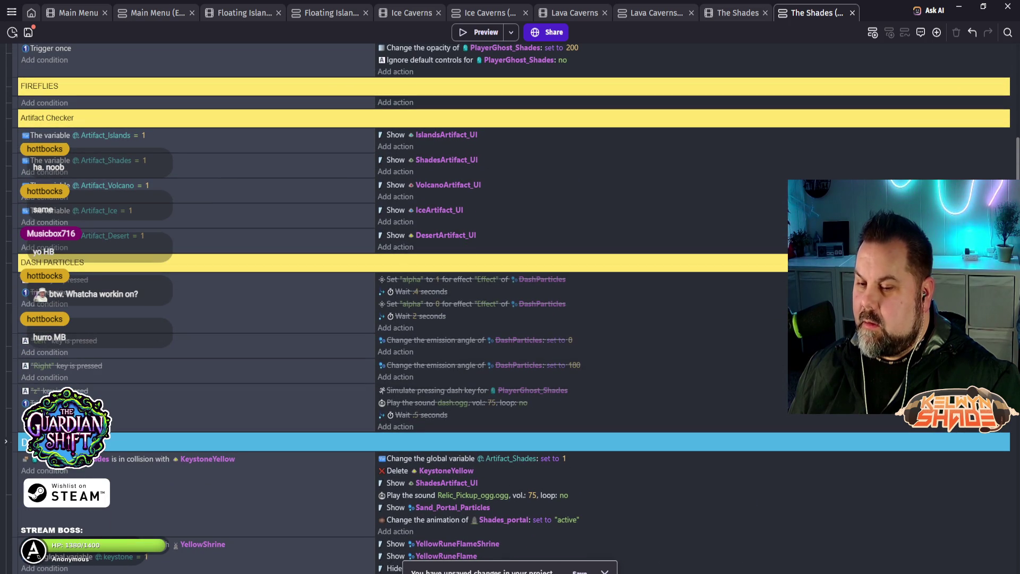
scroll(399, 308, "up", 6)
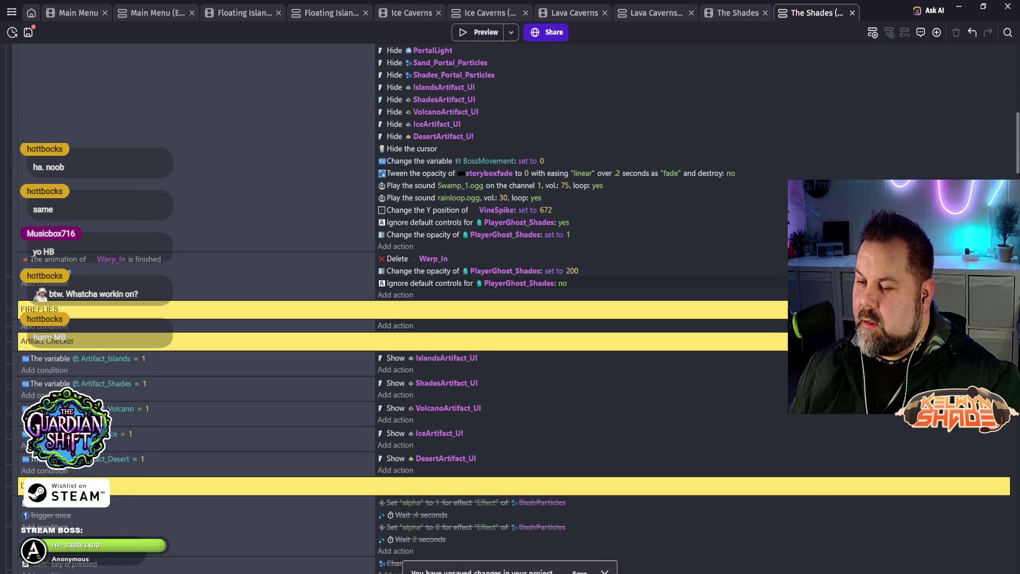
left_click(396, 295)
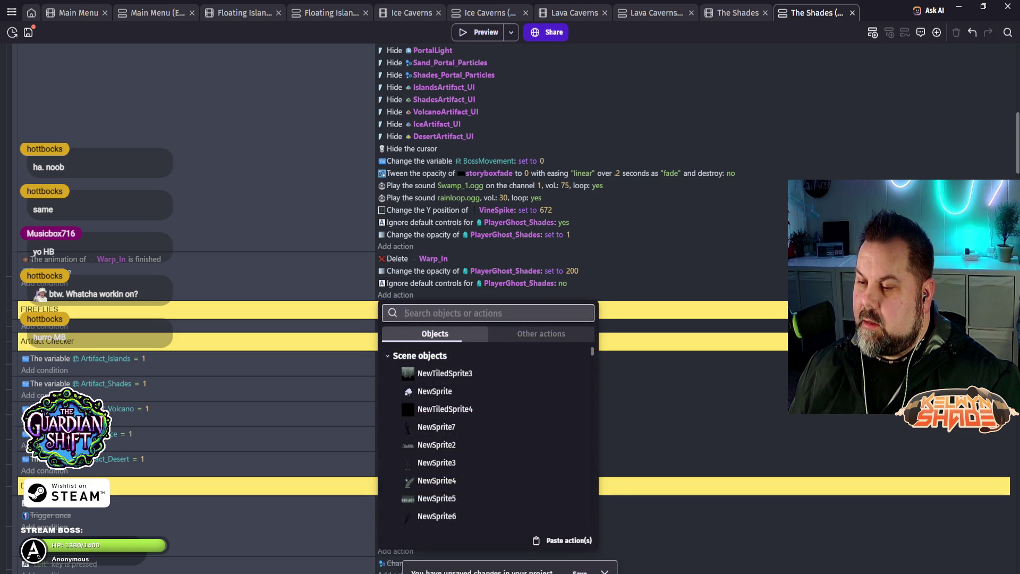
left_click(565, 541)
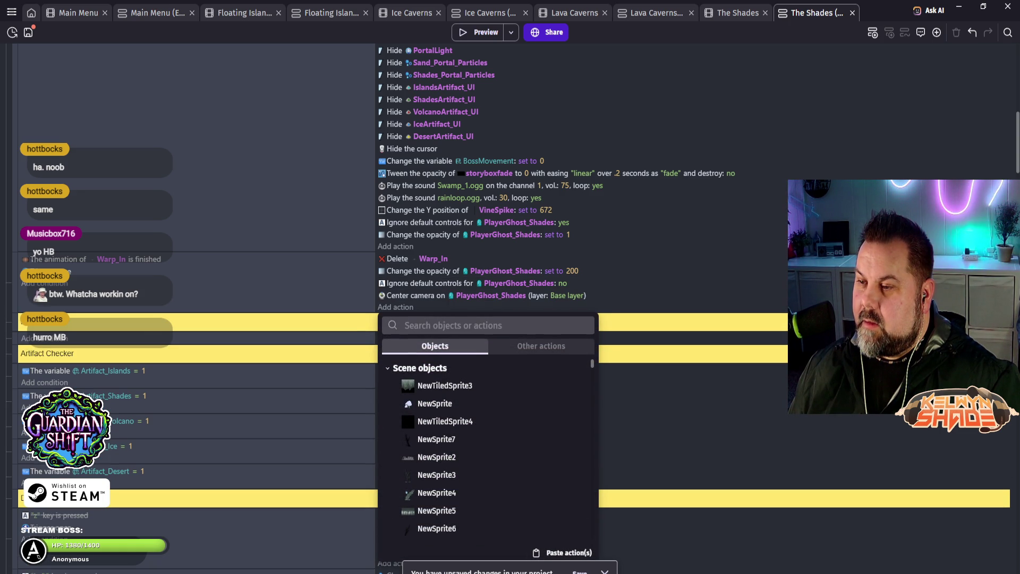
key("Escape")
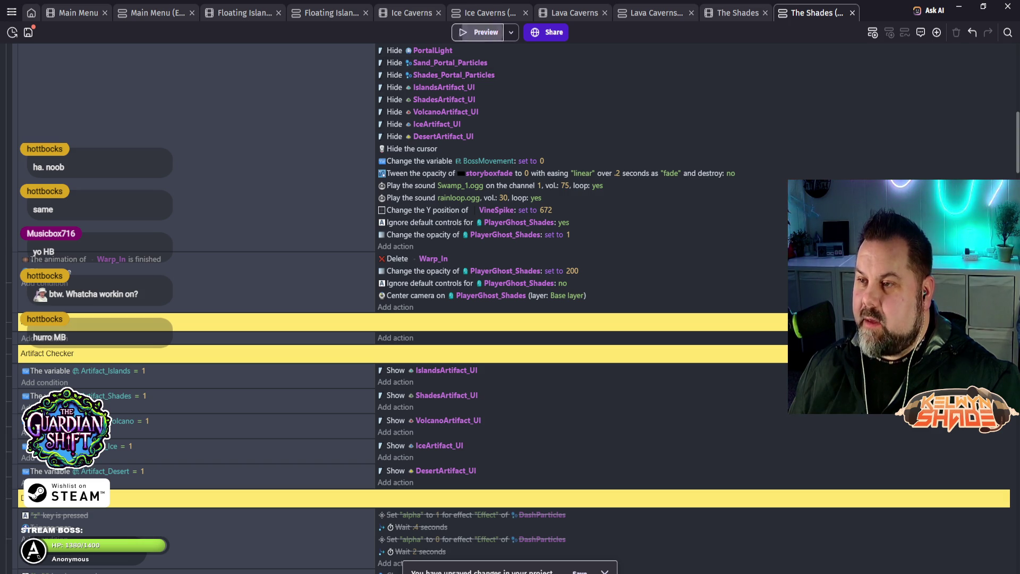
left_click(477, 32)
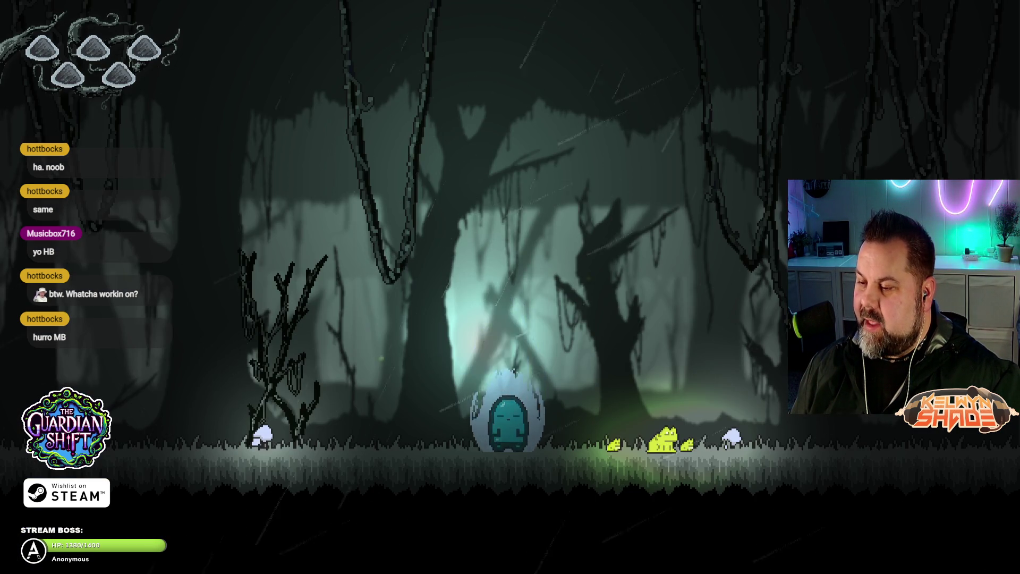
key("space")
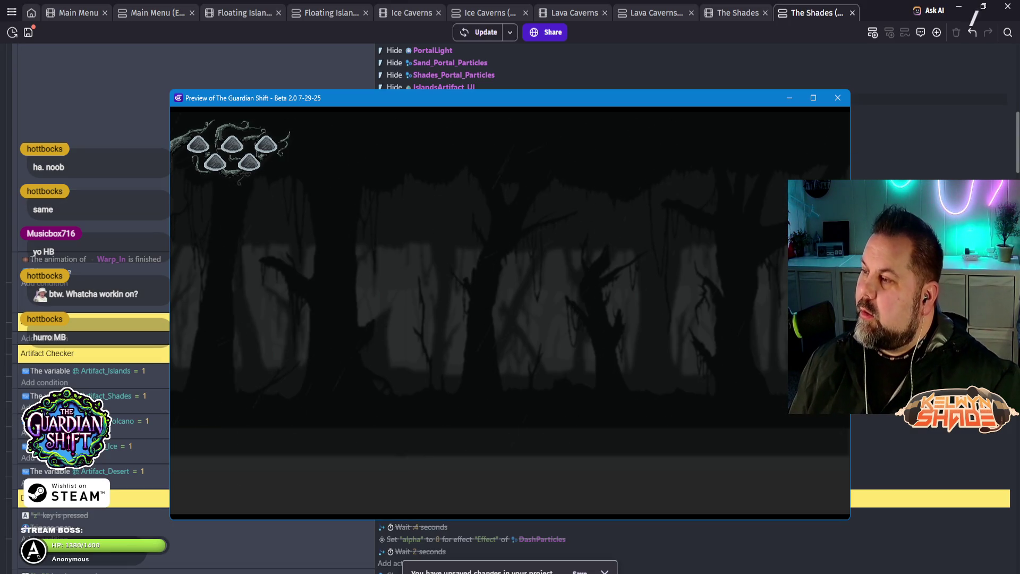
key("alt+F4")
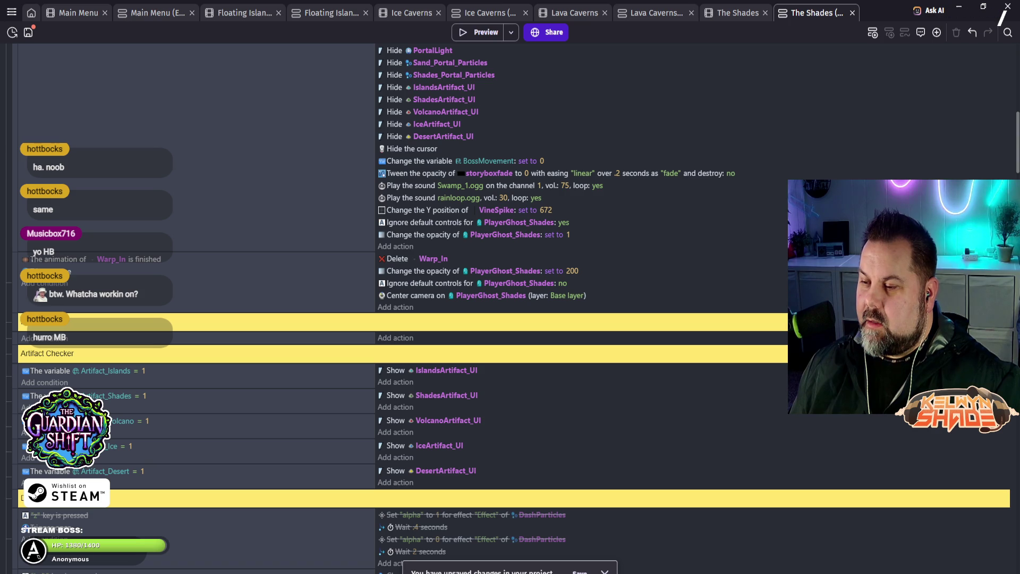
Step: Delete the Warp_In centre-camera action and select the Base layer camera Y position action
left_click(478, 295)
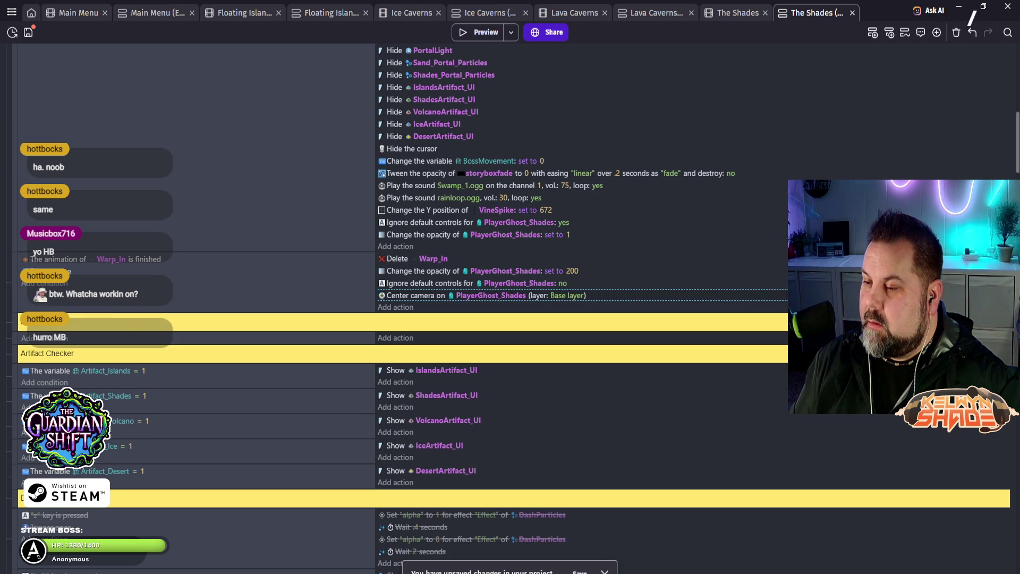
key("Delete")
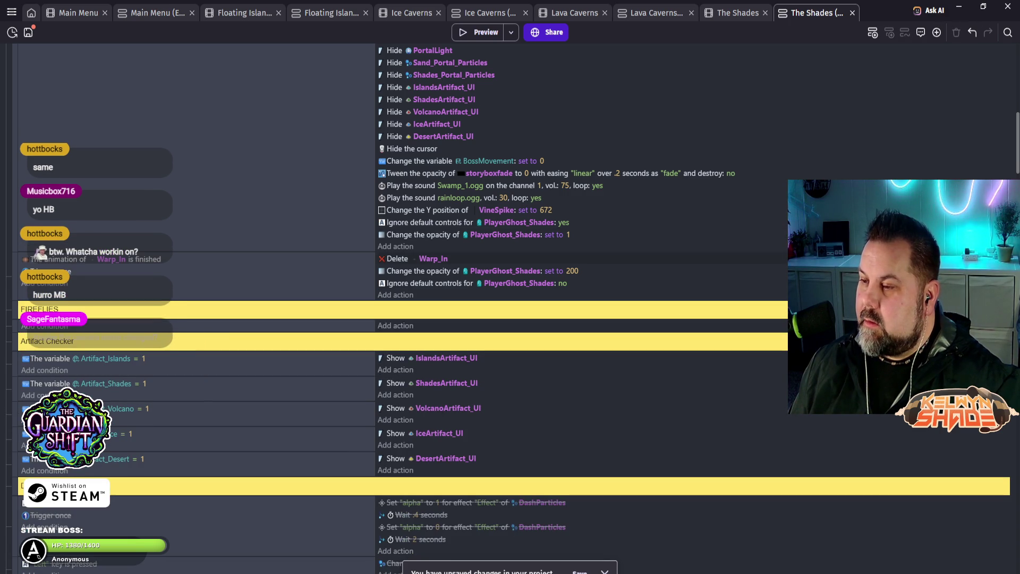
scroll(531, 239, "up", 3)
scroll(531, 240, "up", 2)
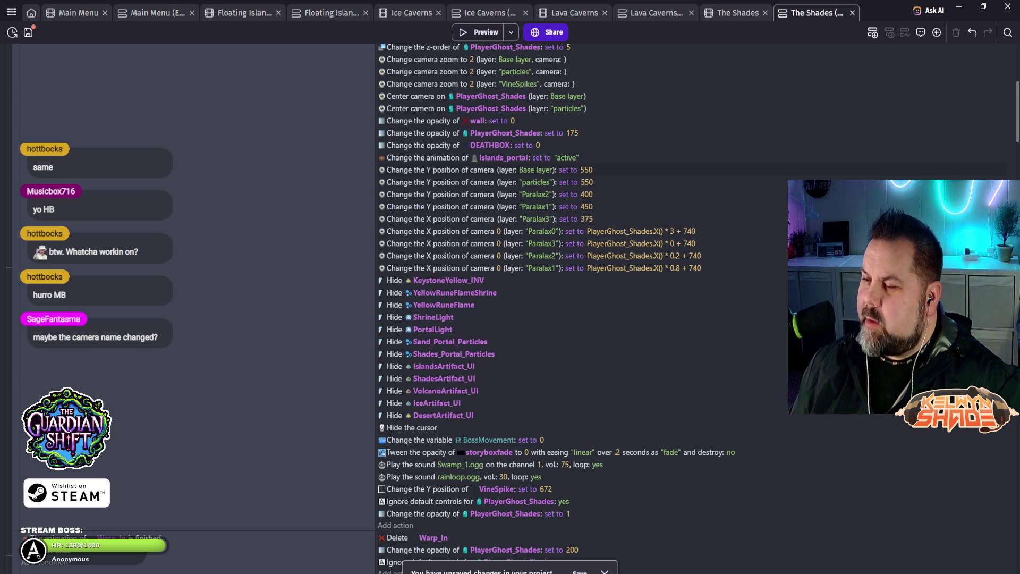
left_click(478, 169)
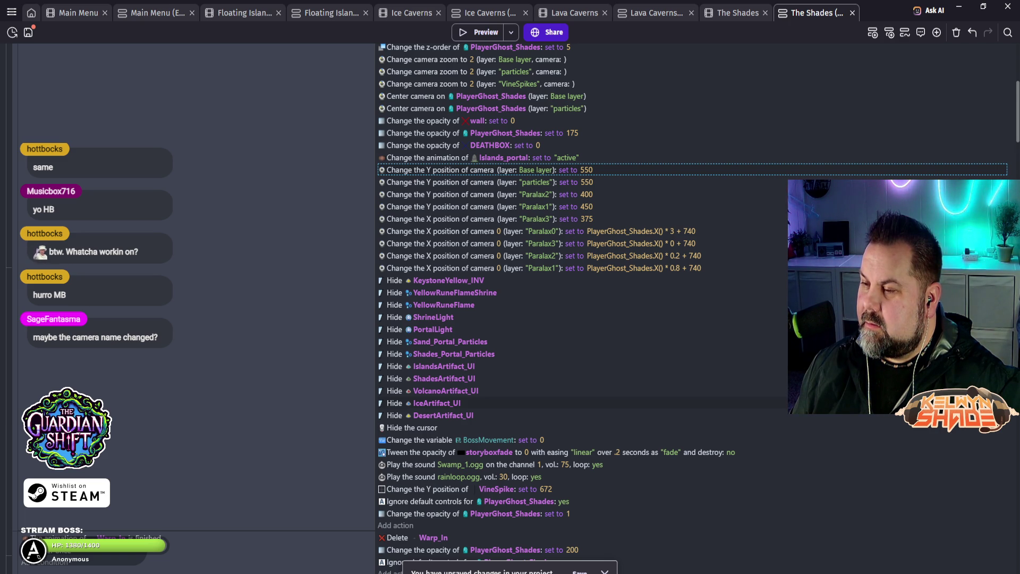
scroll(510, 308, "down", 3)
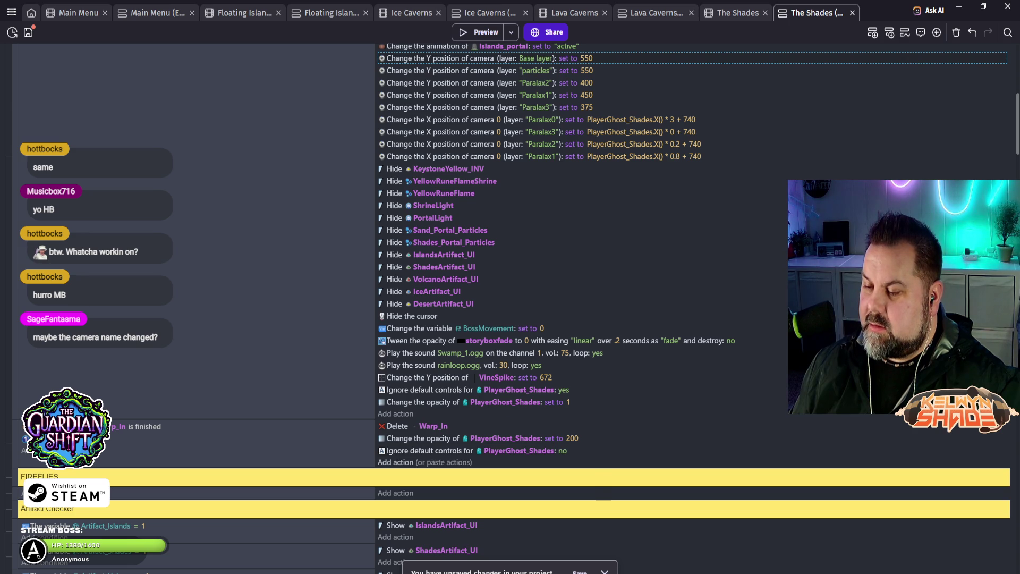
Step: Paste the Base layer camera Y 550 action into the Warp_In and moving events, then preview
left_click(396, 462)
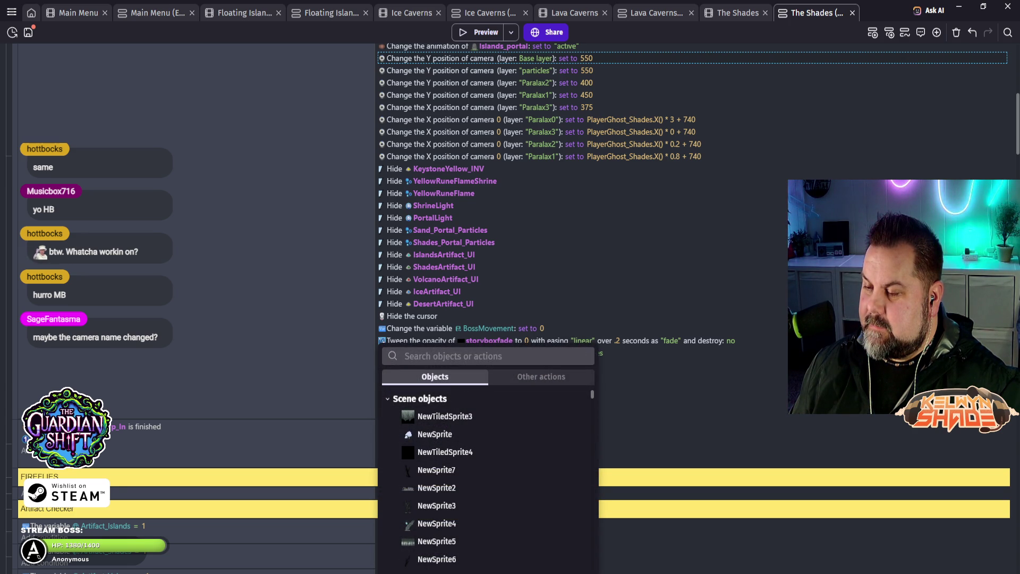
key("Escape")
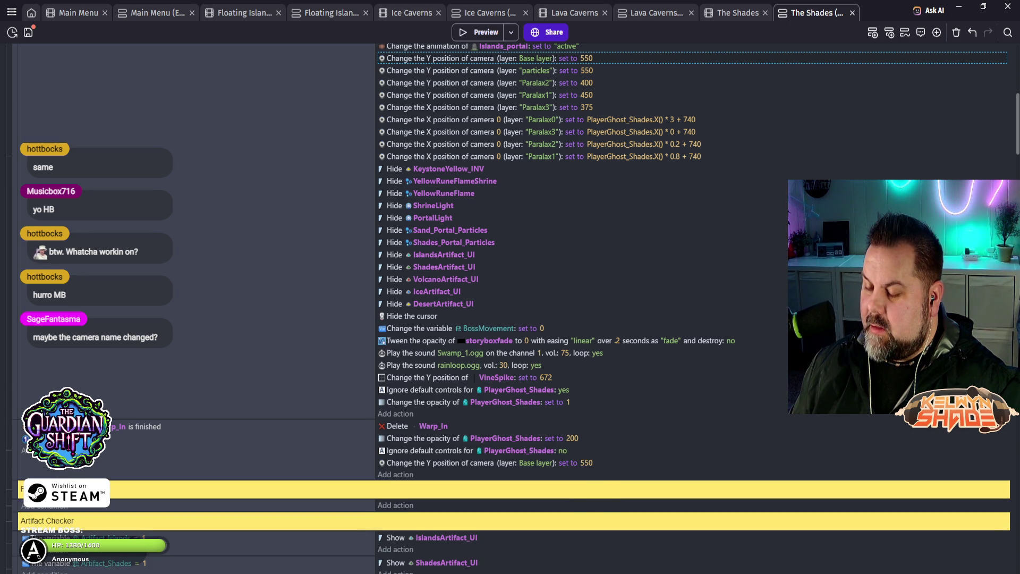
scroll(510, 308, "down", 8)
scroll(510, 308, "down", 6)
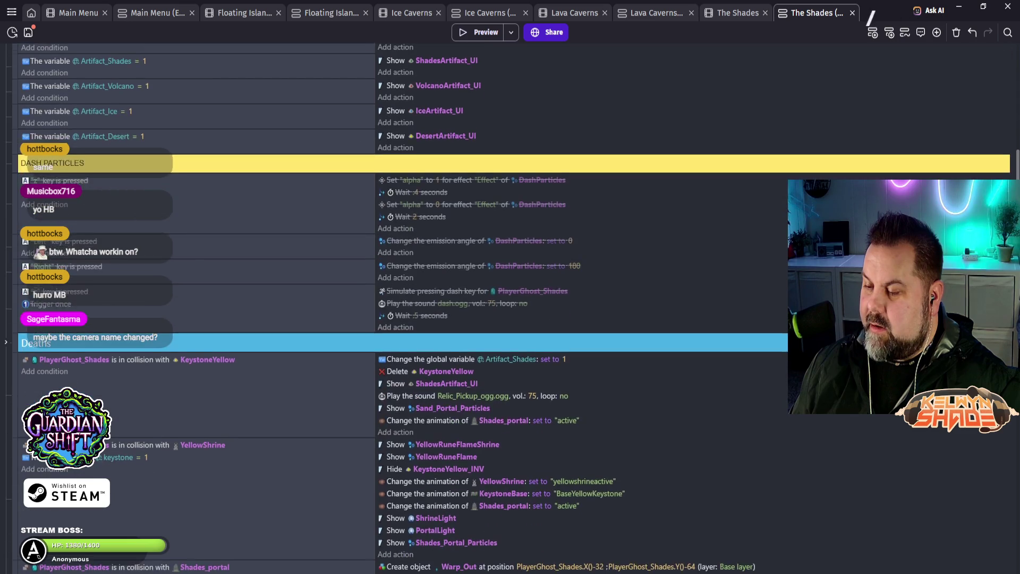
left_click(396, 372)
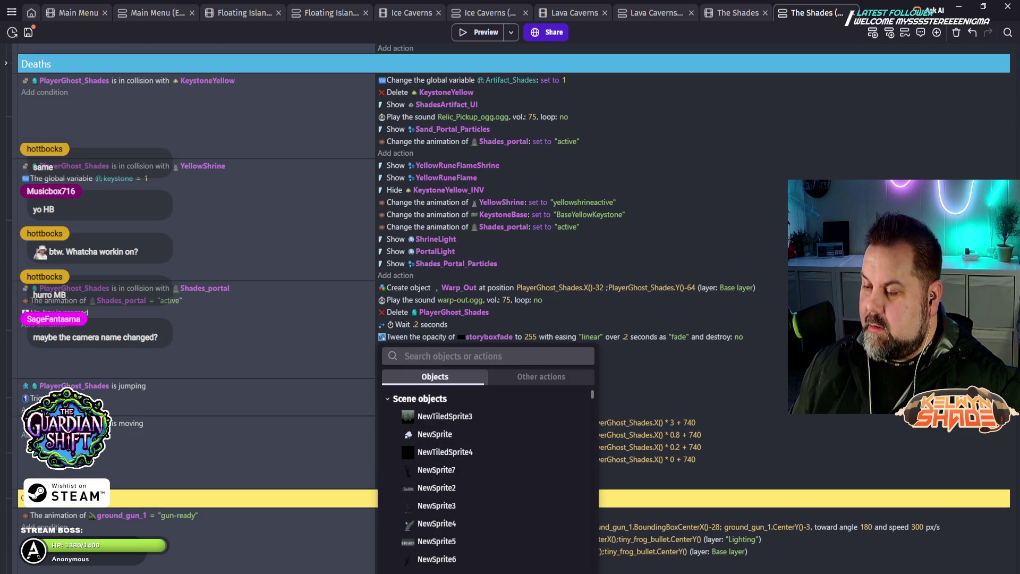
key("Escape")
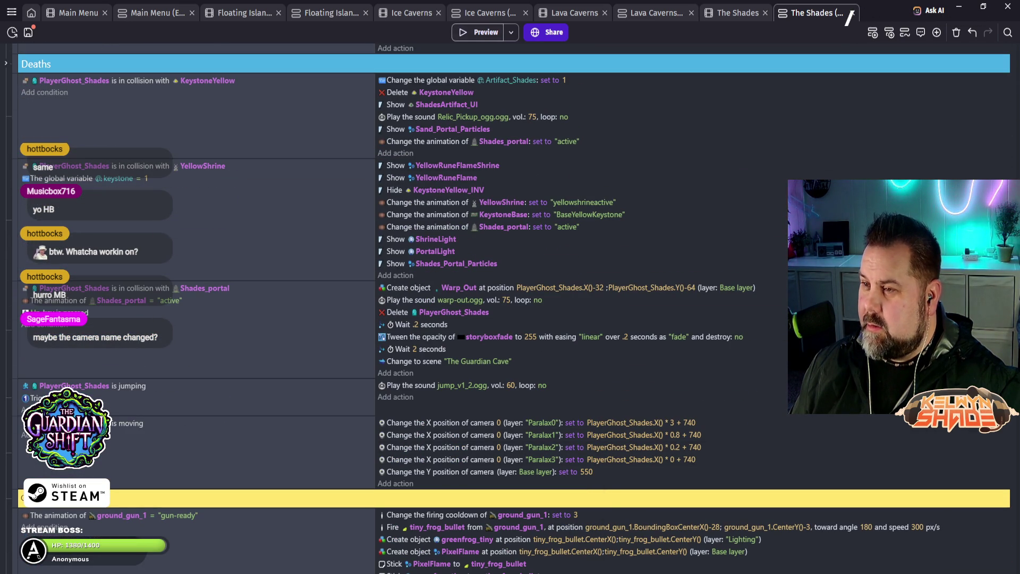
left_click(478, 32)
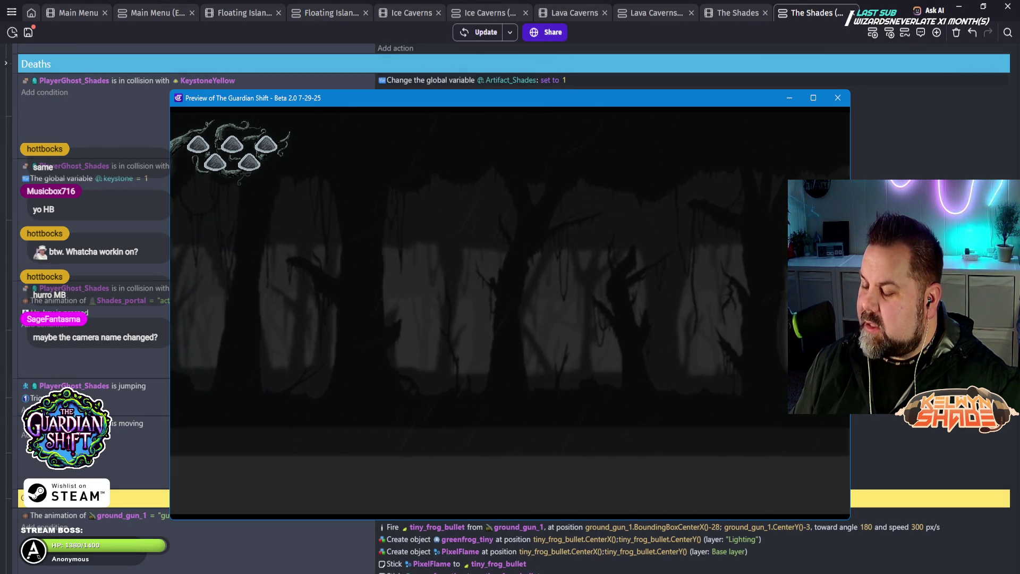
Step: Close the preview and select the camera Y 550 action in the moving event
left_click(838, 97)
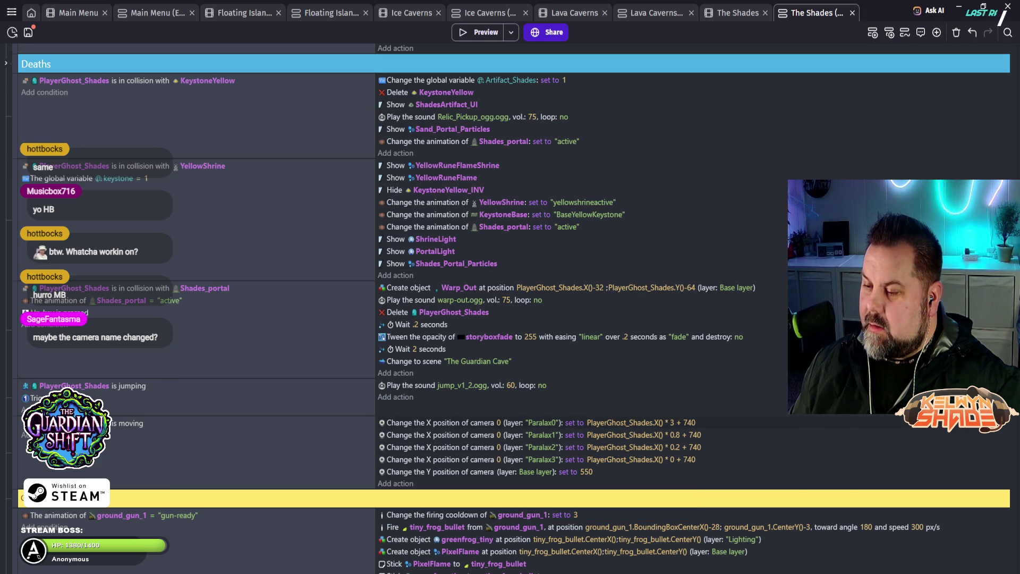
left_click(489, 471)
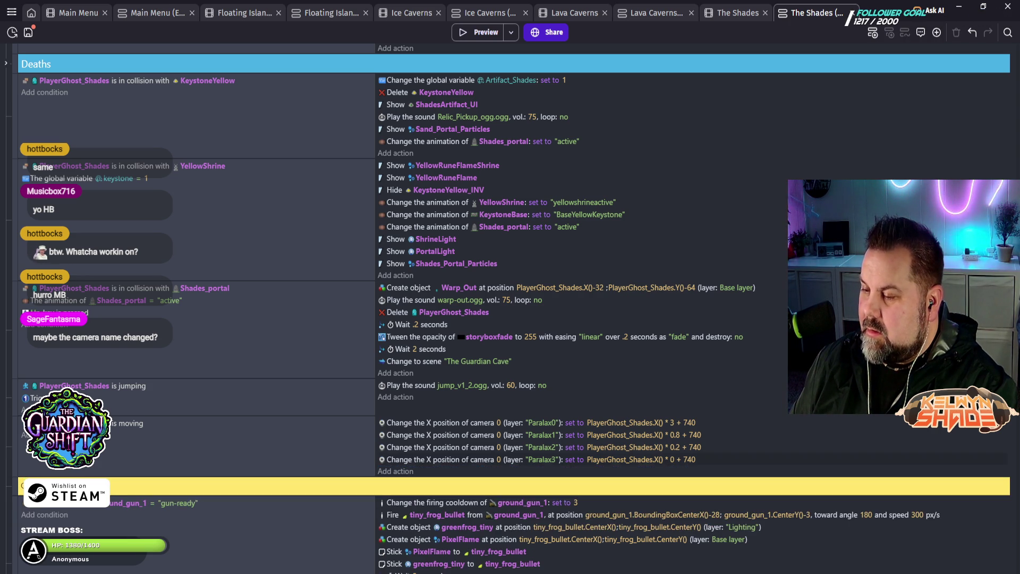
scroll(514, 308, "up", 10)
scroll(513, 308, "up", 3)
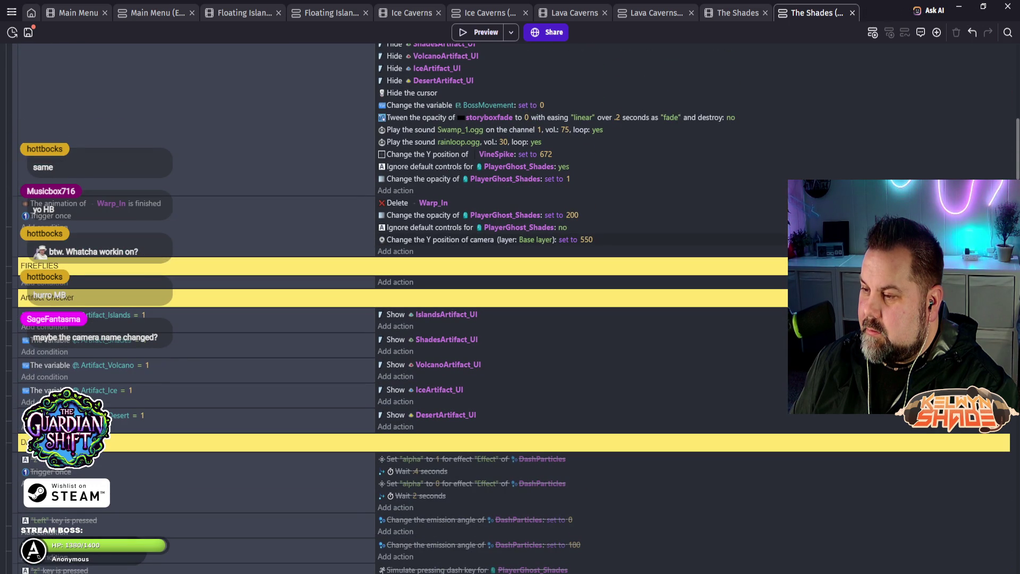
left_click(478, 240)
key("Delete")
scroll(514, 308, "up", 3)
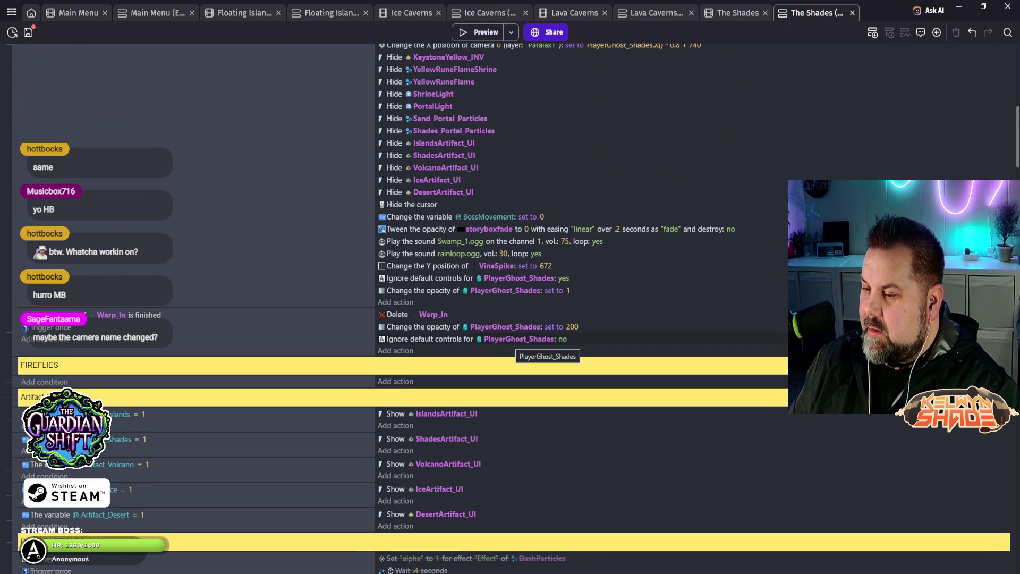
scroll(531, 345, "up", 12)
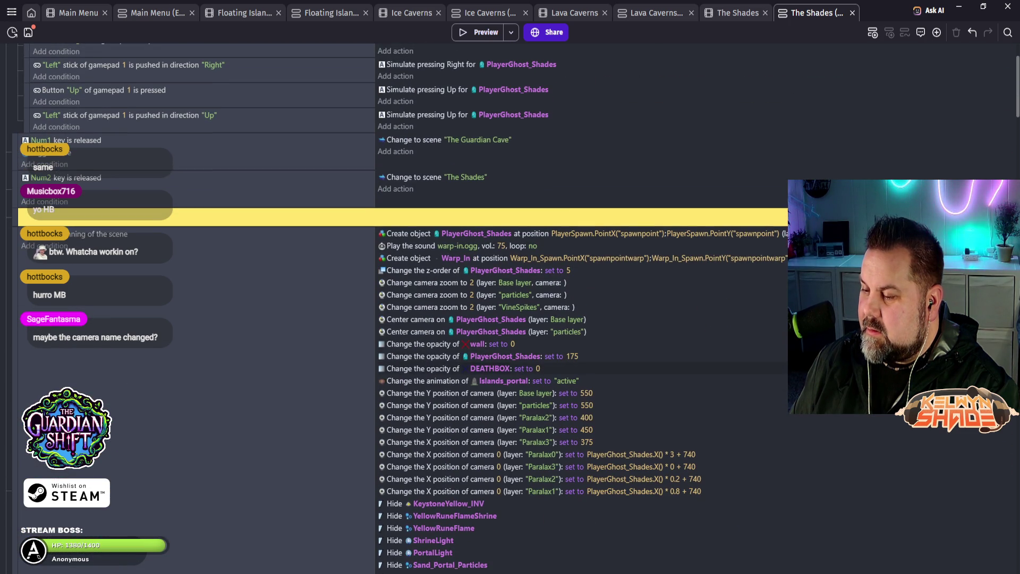
scroll(510, 309, "up", 3)
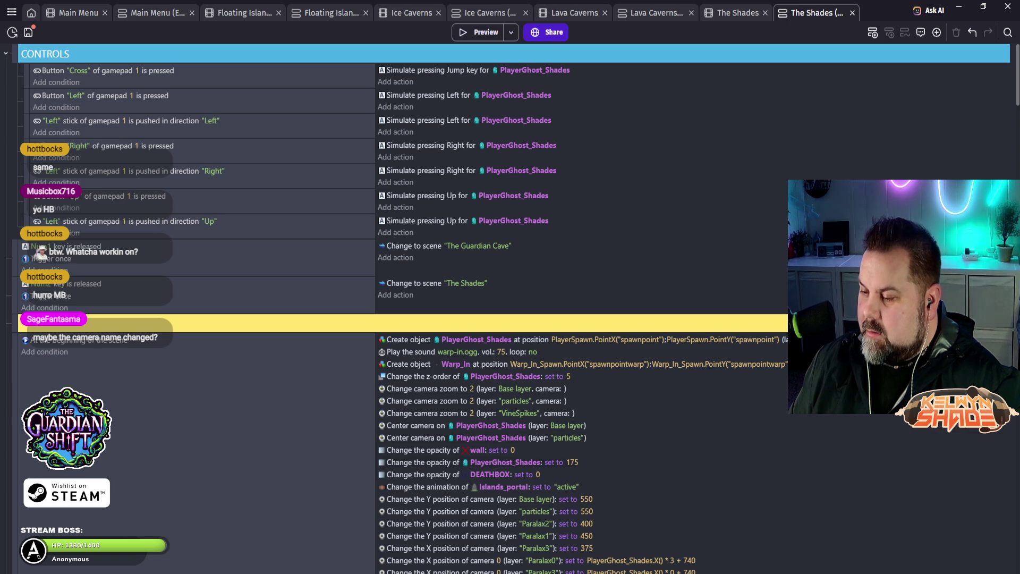
scroll(402, 309, "down", 4)
scroll(584, 308, "down", 6)
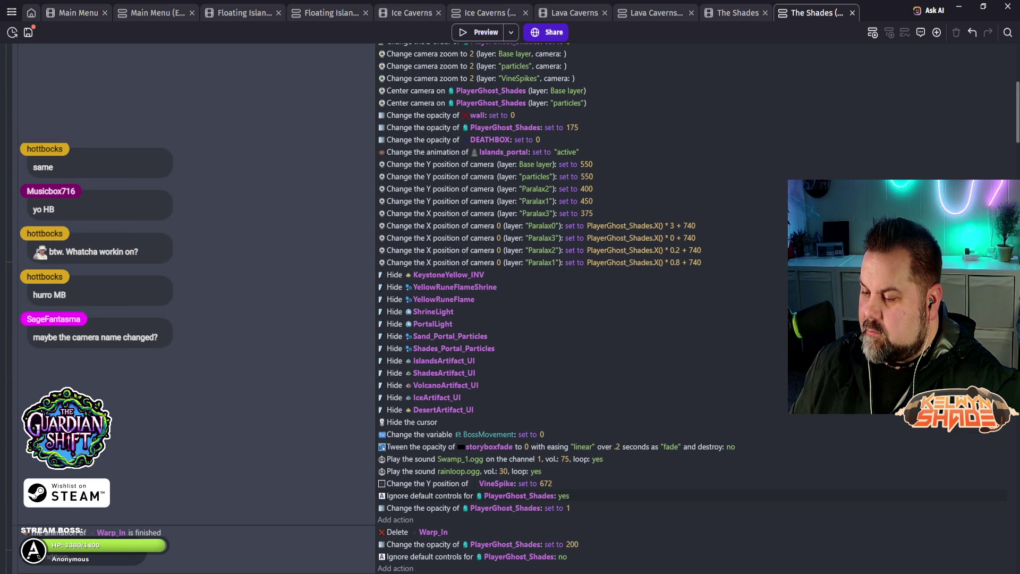
scroll(584, 308, "up", 10)
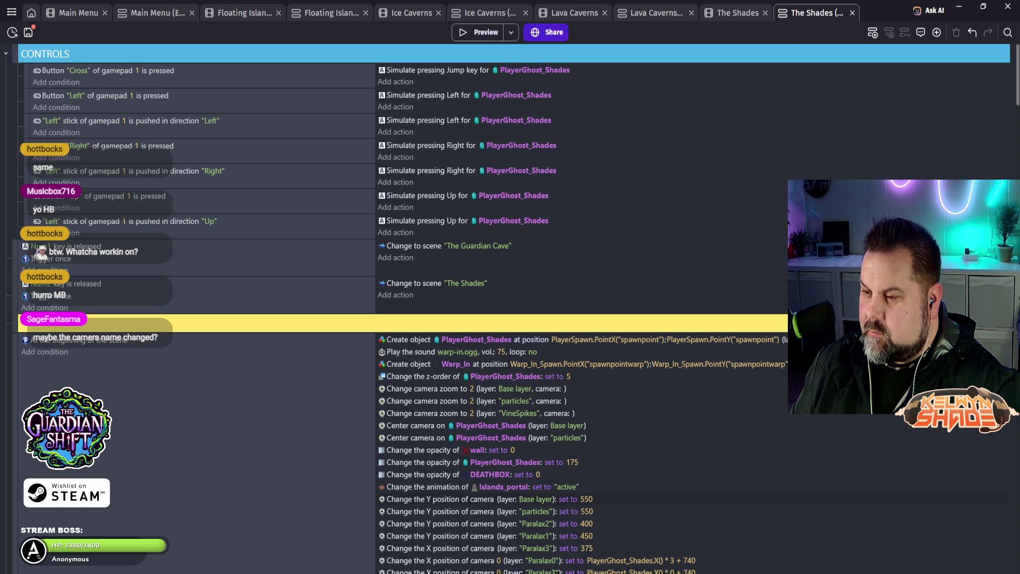
scroll(585, 308, "down", 2)
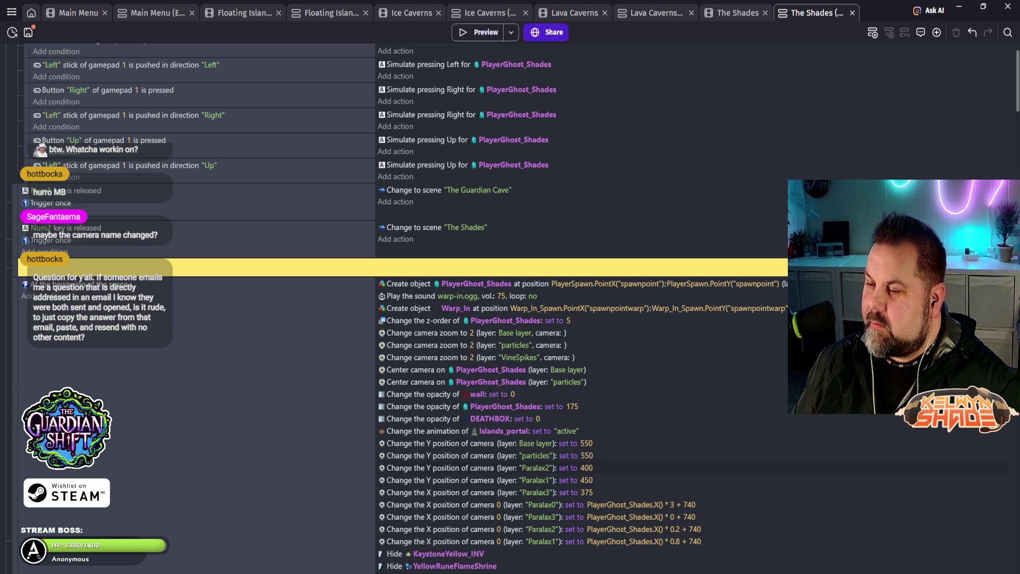
scroll(584, 309, "down", 10)
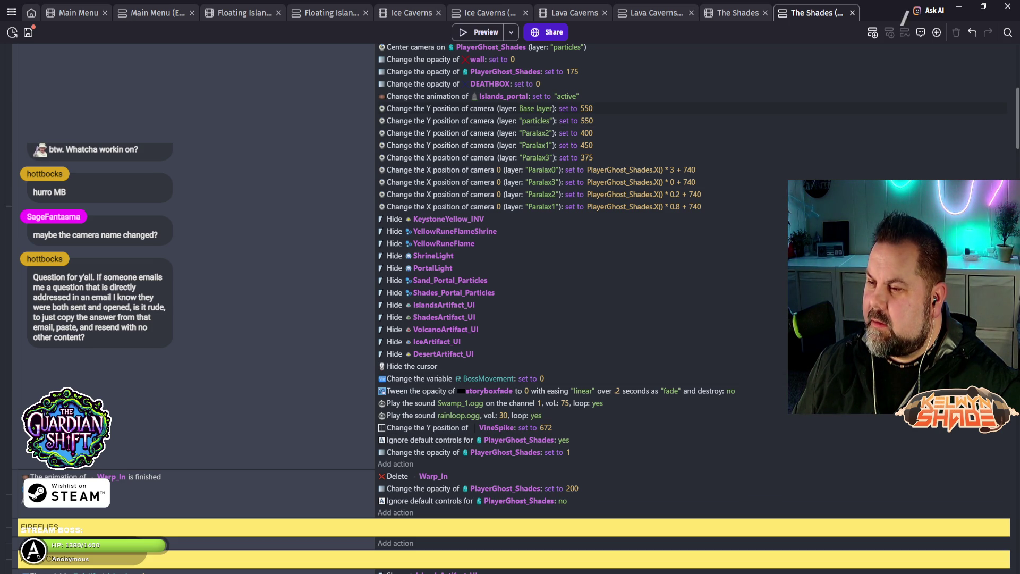
Step: Set the Base layer camera Y action's camera number to 0, then preview the scene
double_click(531, 109)
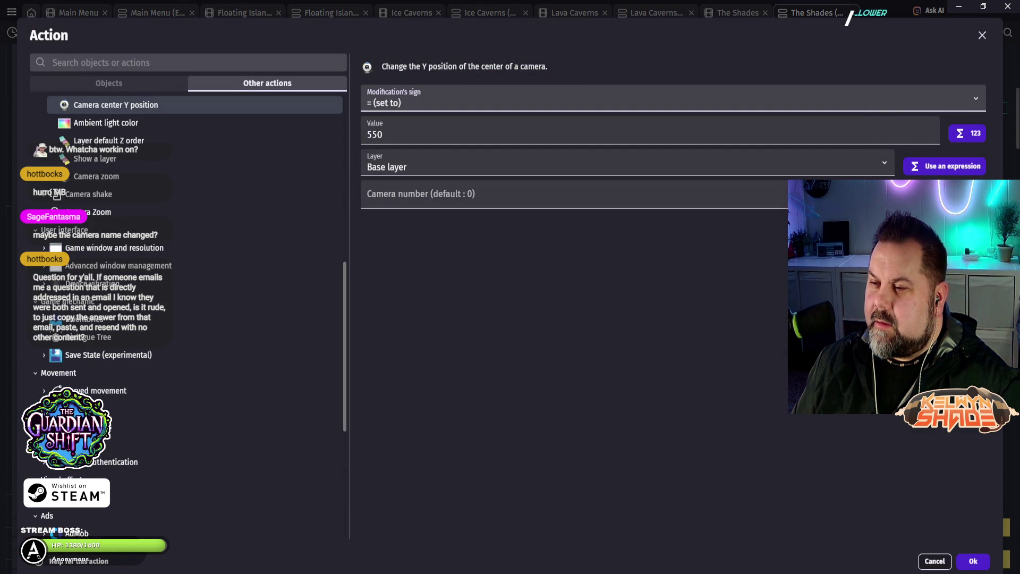
left_click(573, 194)
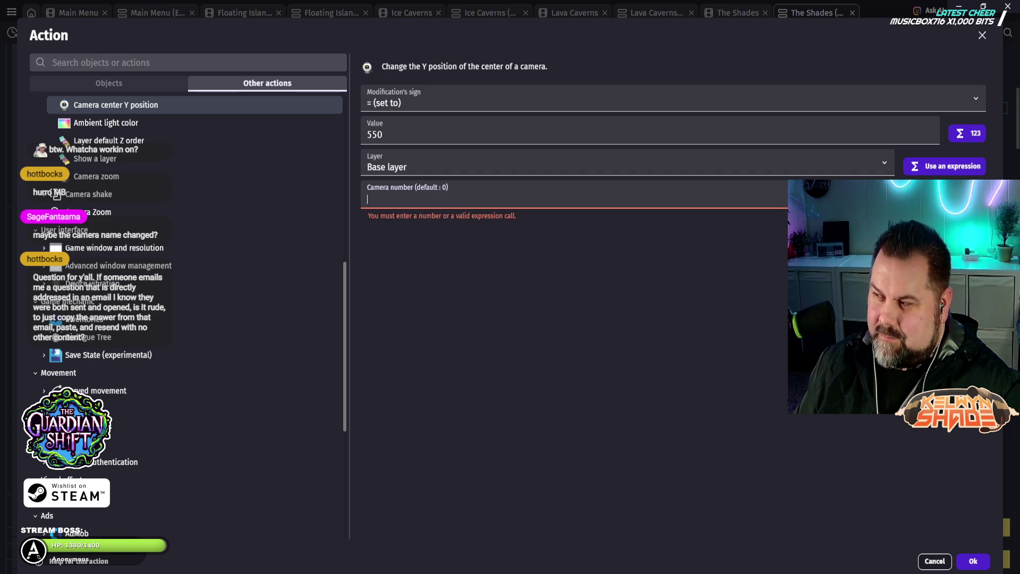
type("0")
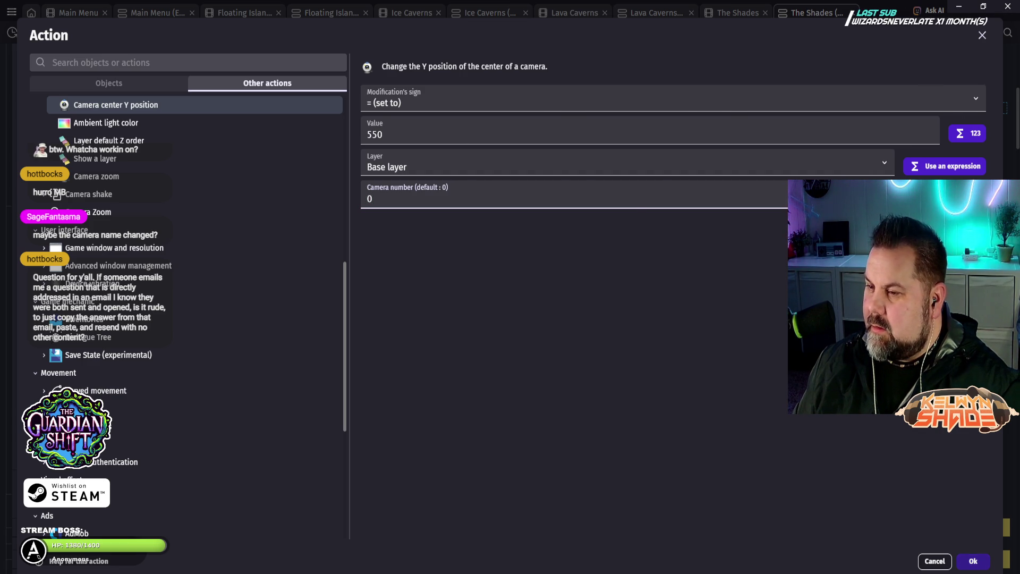
key("Return")
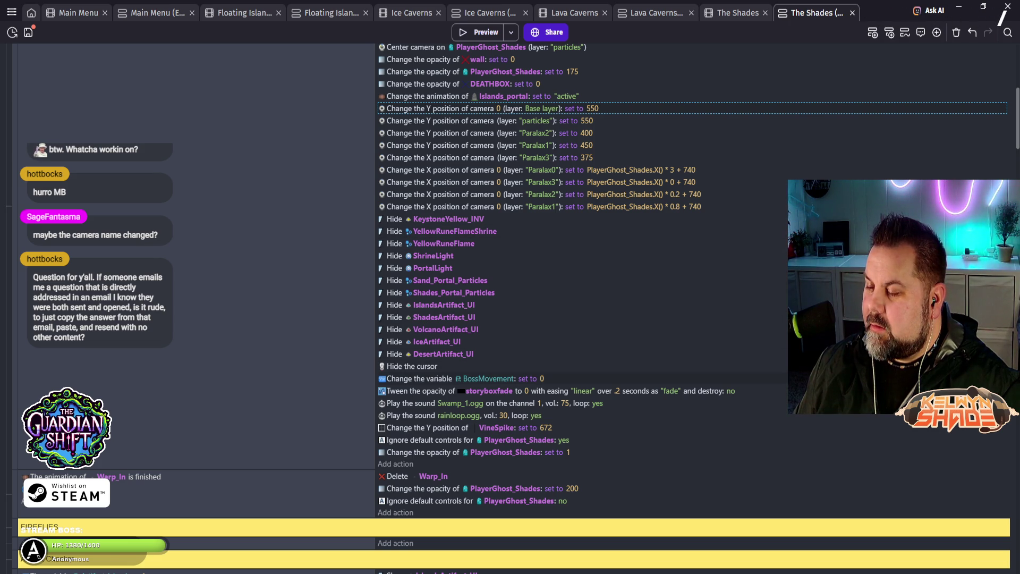
scroll(584, 266, "down", 3)
scroll(584, 266, "down", 15)
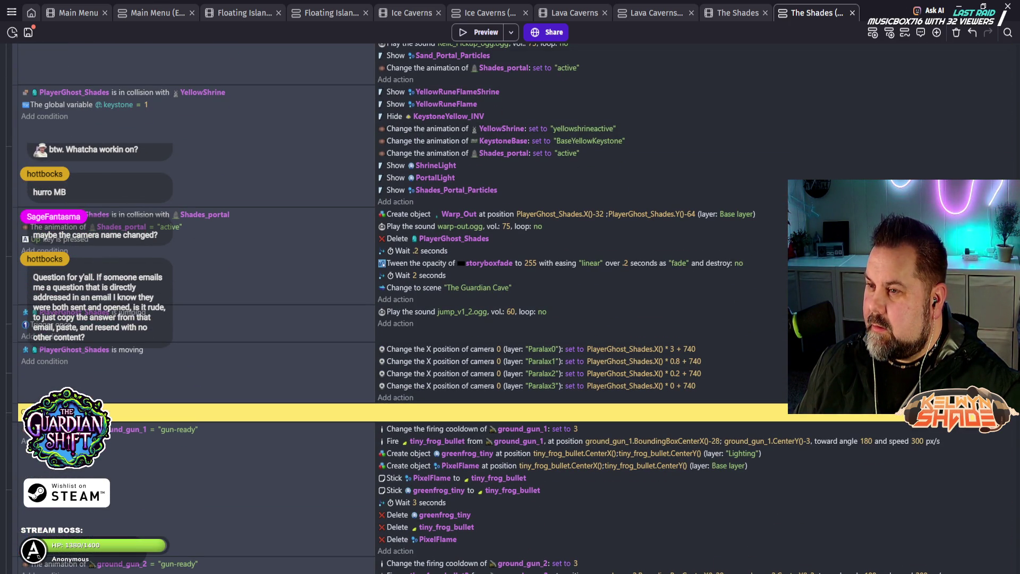
left_click(477, 32)
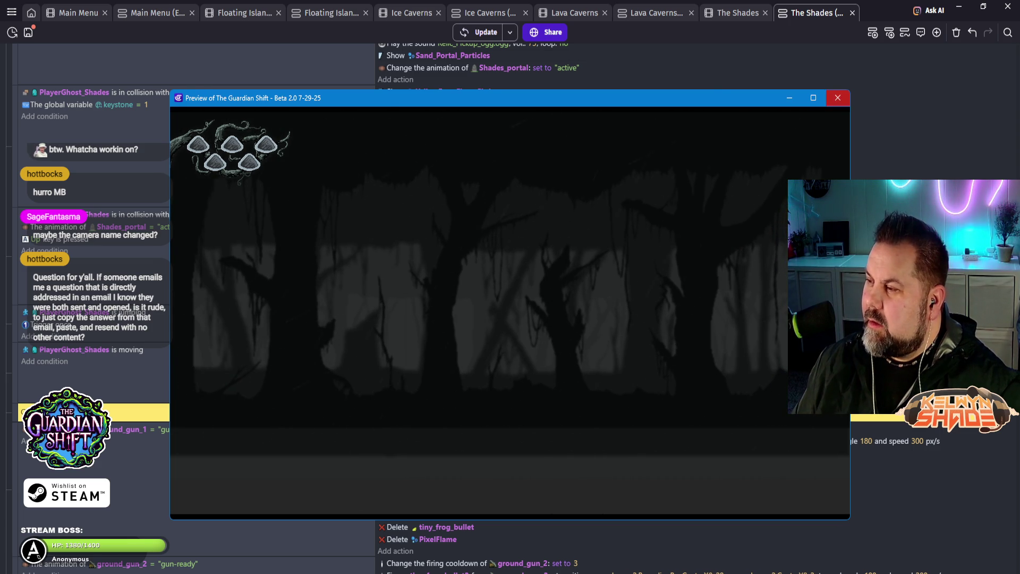
Step: Close the preview and re-enter camera number 0 on the scene-start Base layer camera Y 550 action
left_click(837, 98)
scroll(510, 265, "up", 10)
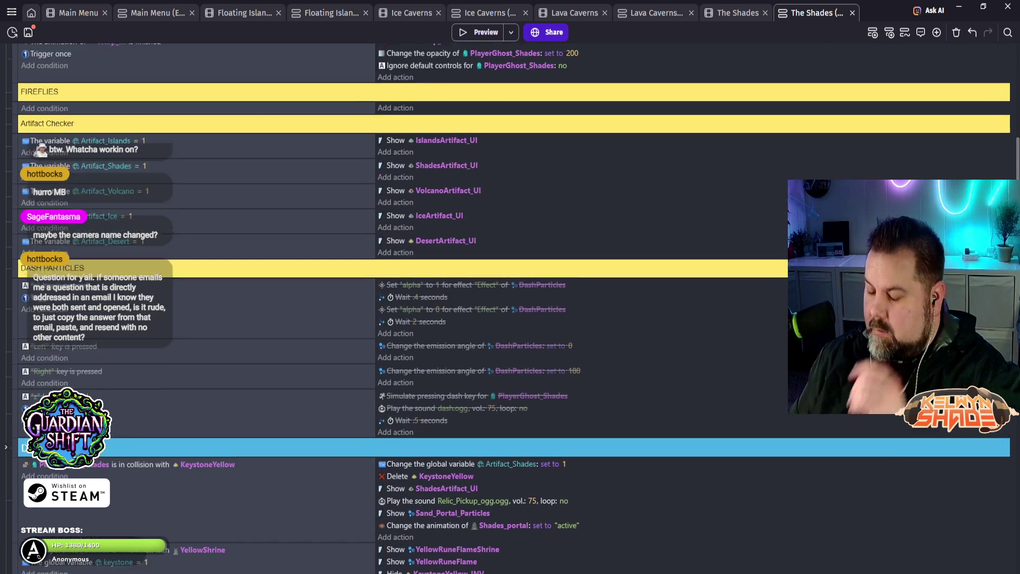
scroll(510, 275, "up", 5)
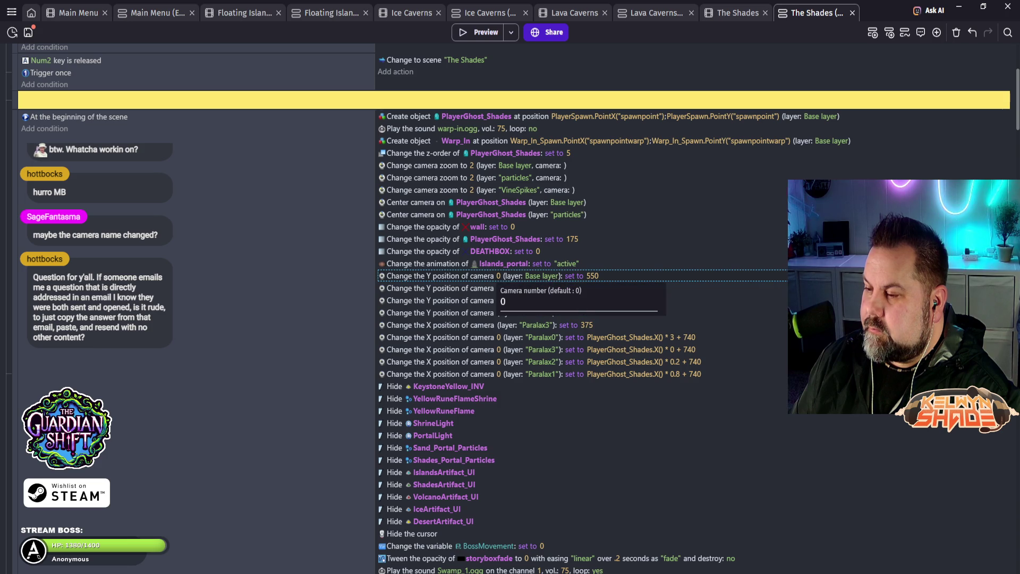
double_click(494, 276)
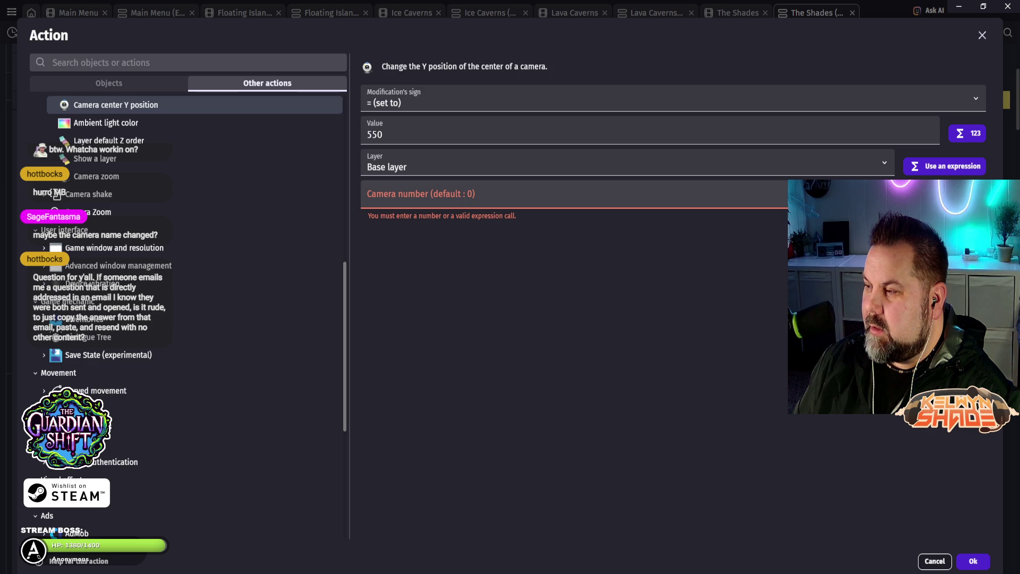
left_click(367, 199)
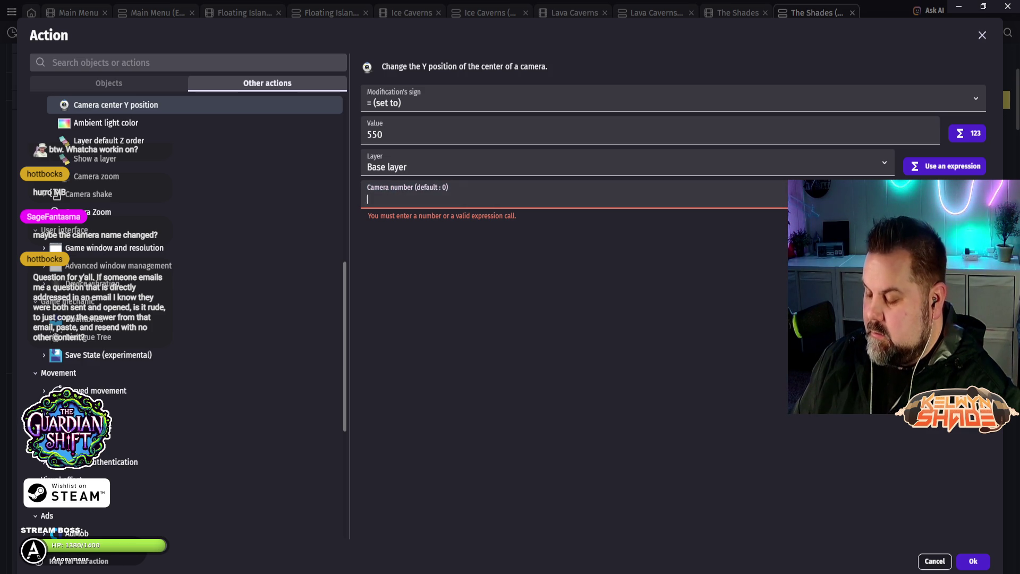
type("0")
key("Return")
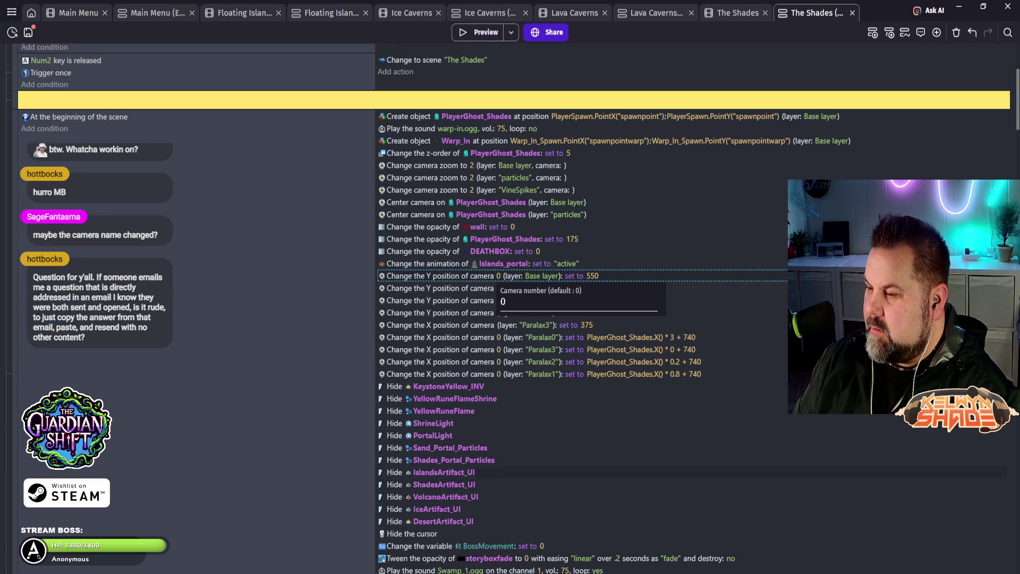
left_click(532, 448)
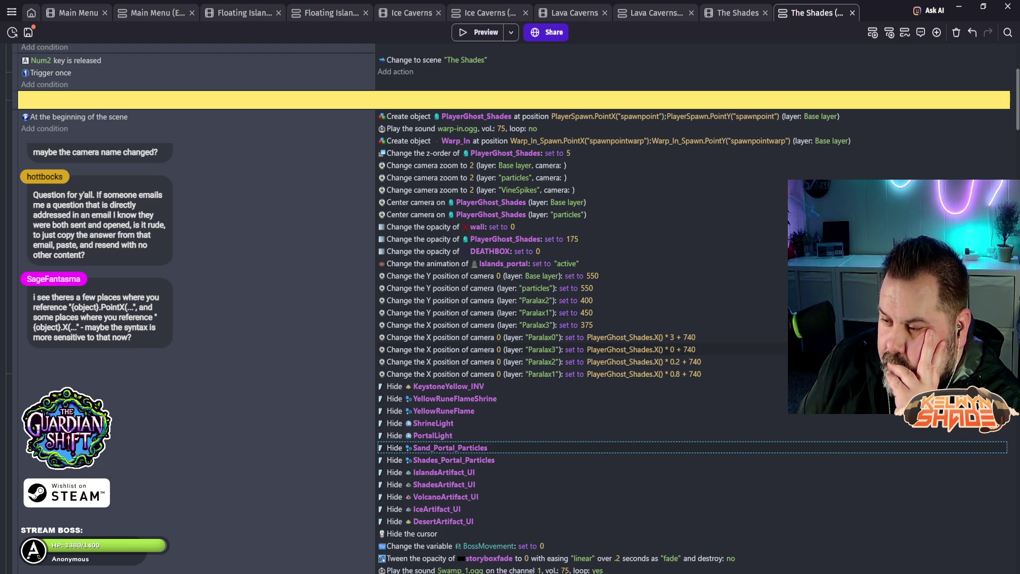
scroll(511, 308, "down", 3)
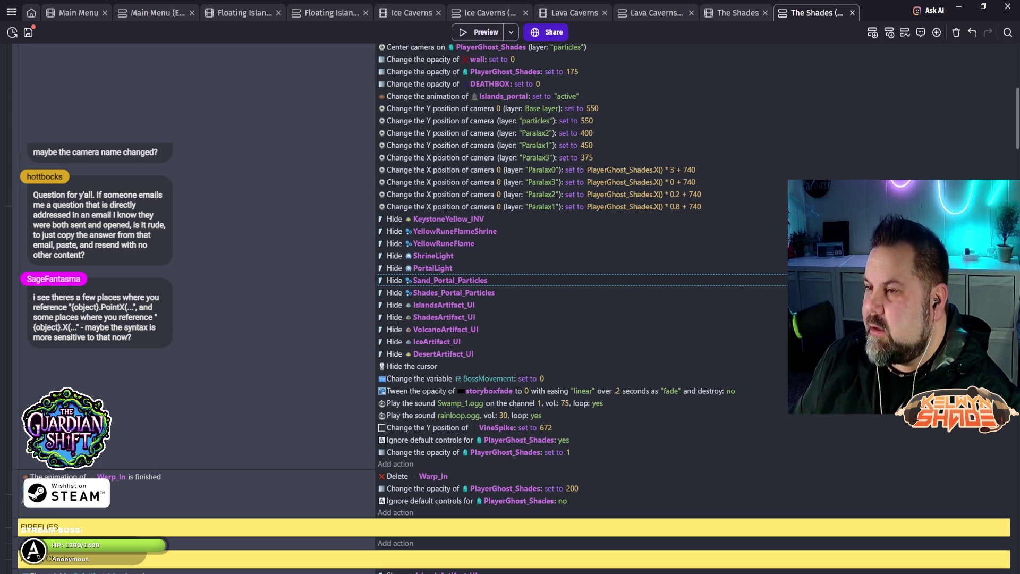
left_click(481, 32)
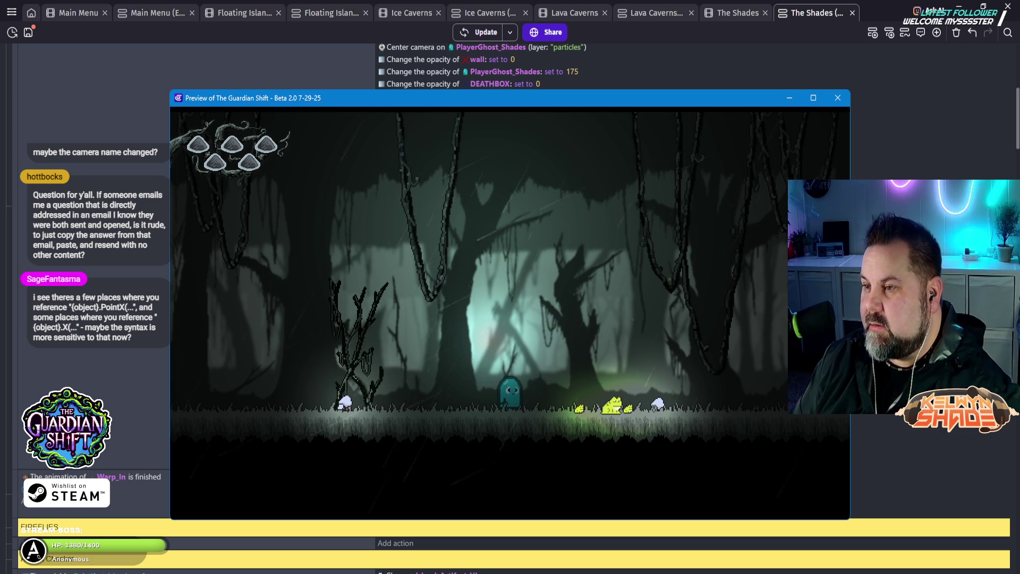
left_click_drag(478, 98, 448, 67)
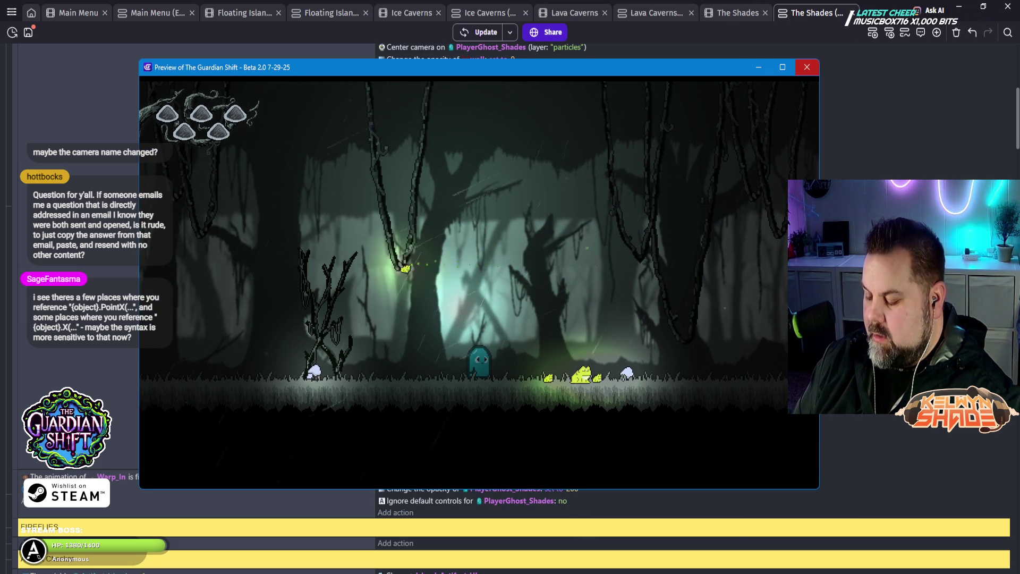
left_click(807, 68)
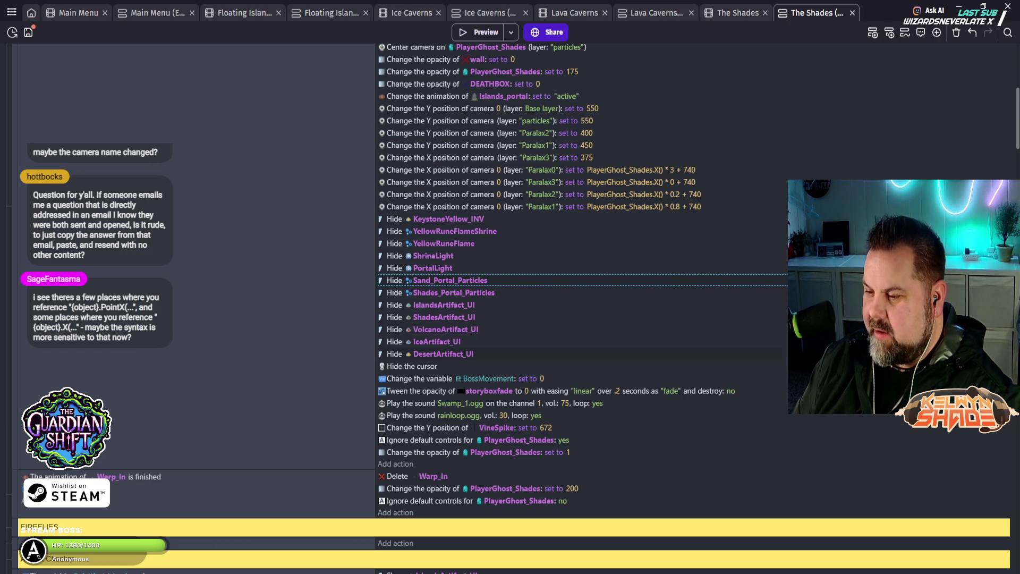
scroll(585, 309, "up", 3)
scroll(584, 308, "up", 5)
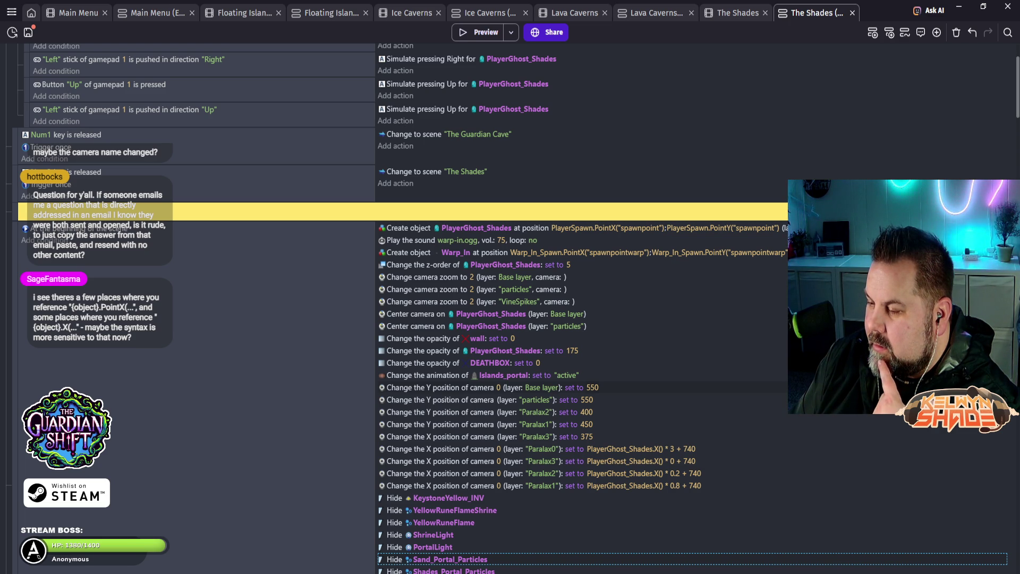
Step: Change the Base layer camera Y action's value to 0 and preview The Shades scene
double_click(531, 387)
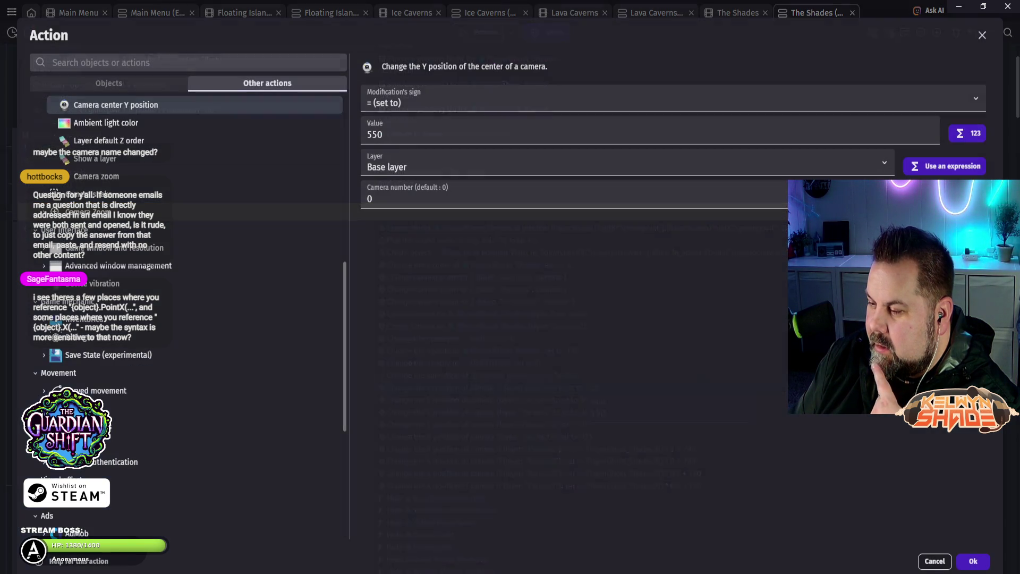
key("Tab")
type("0")
left_click(973, 561)
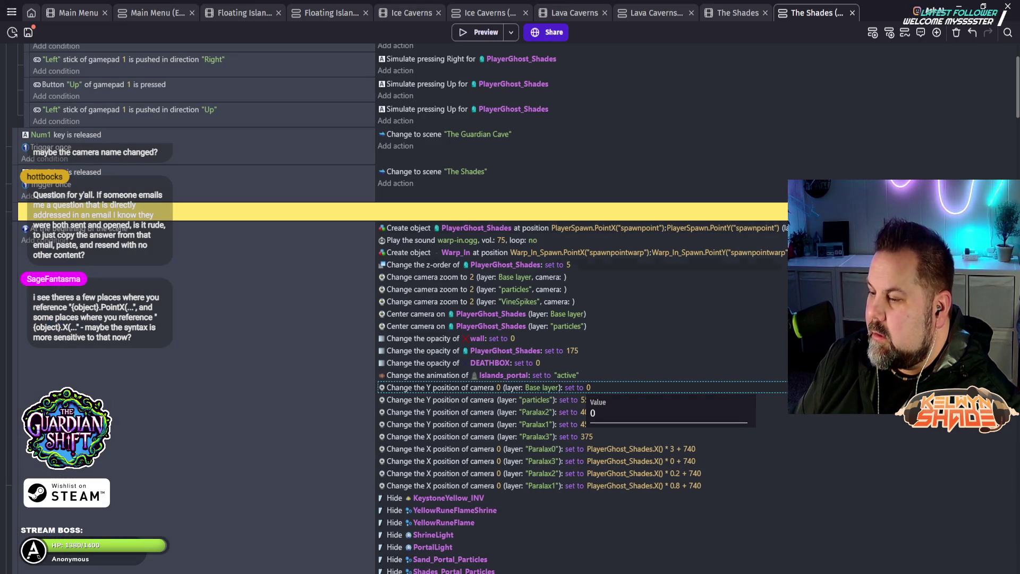
left_click(478, 32)
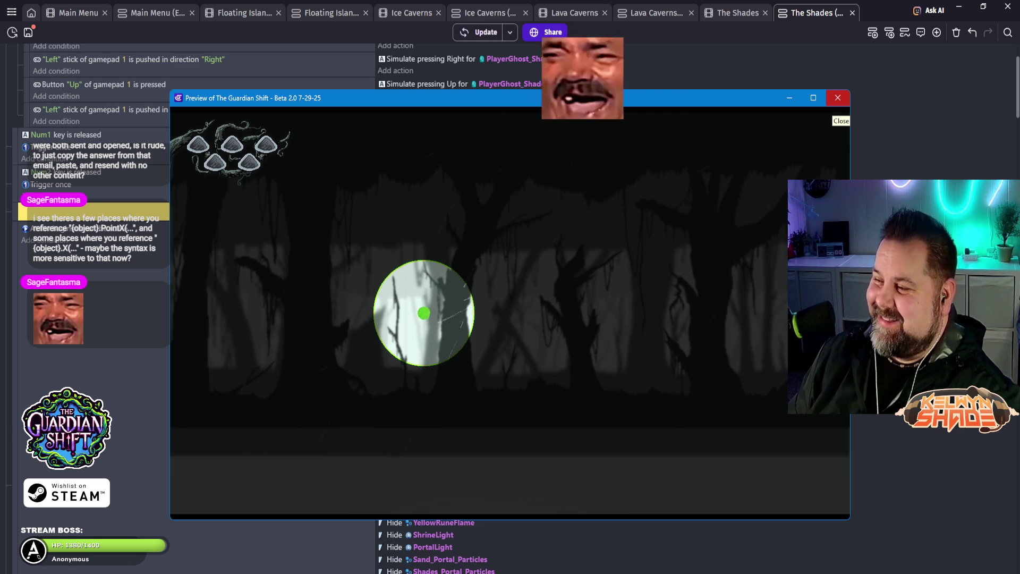
left_click(838, 98)
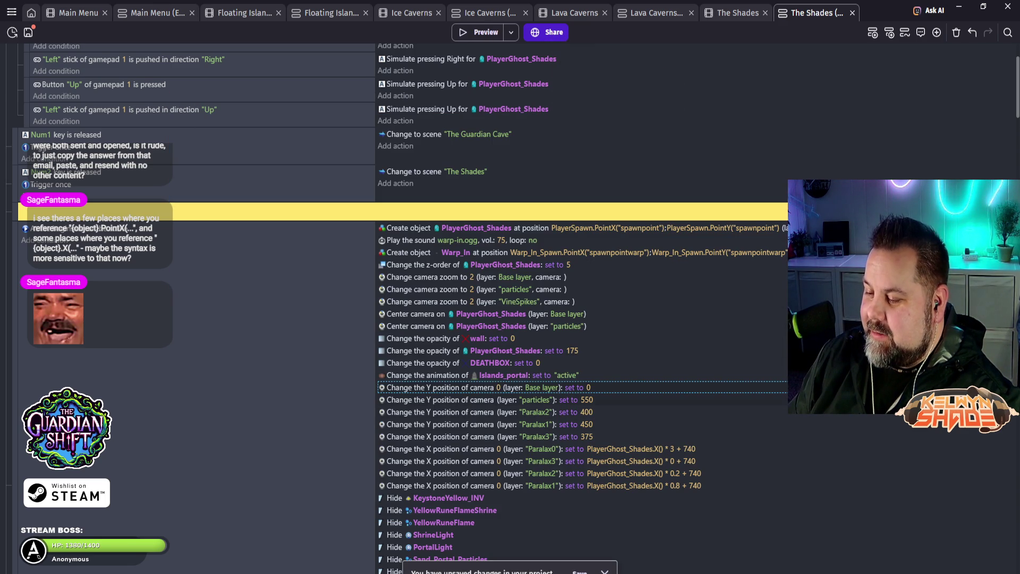
double_click(587, 388)
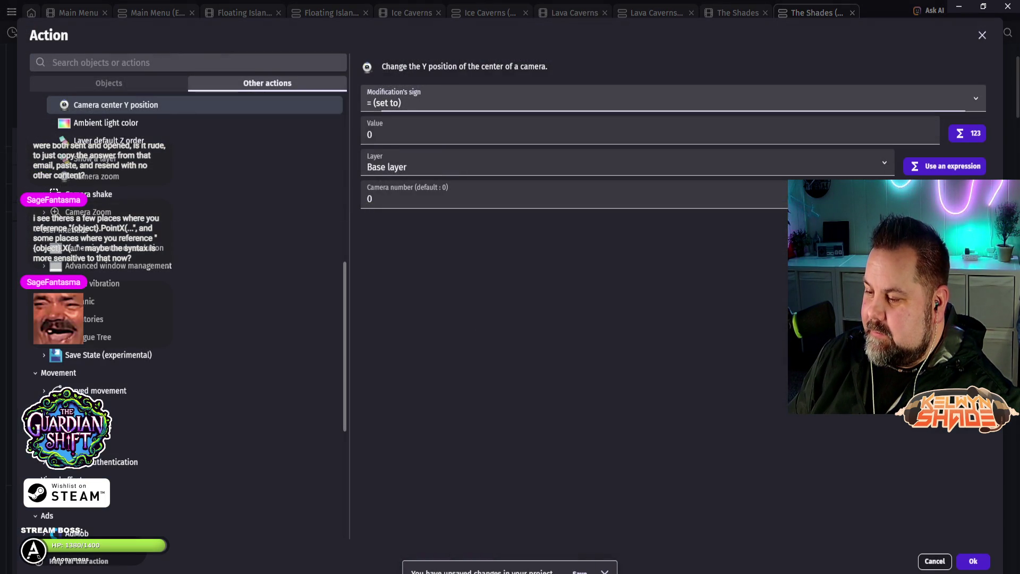
left_click(370, 134)
type("200")
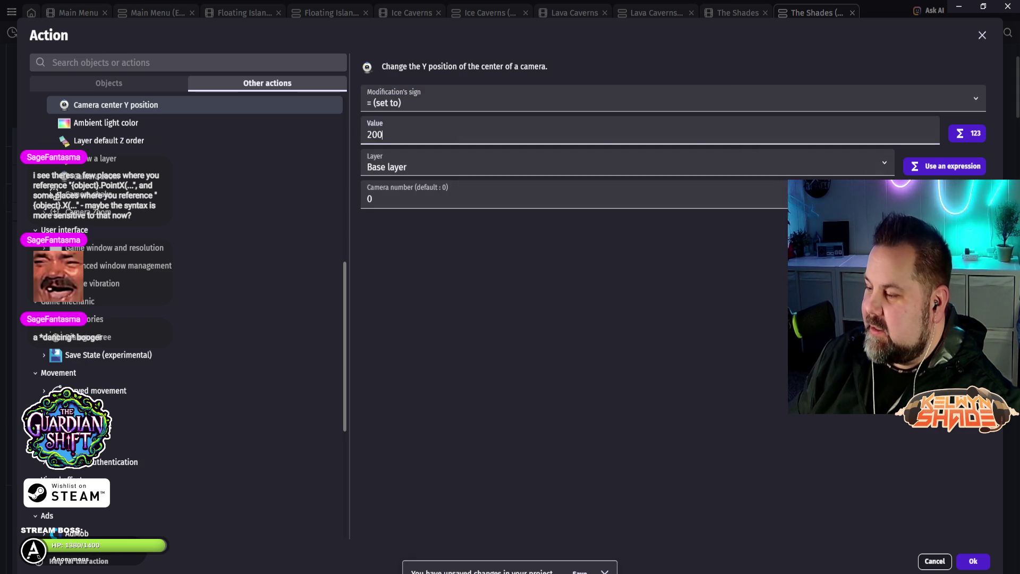
left_click(973, 561)
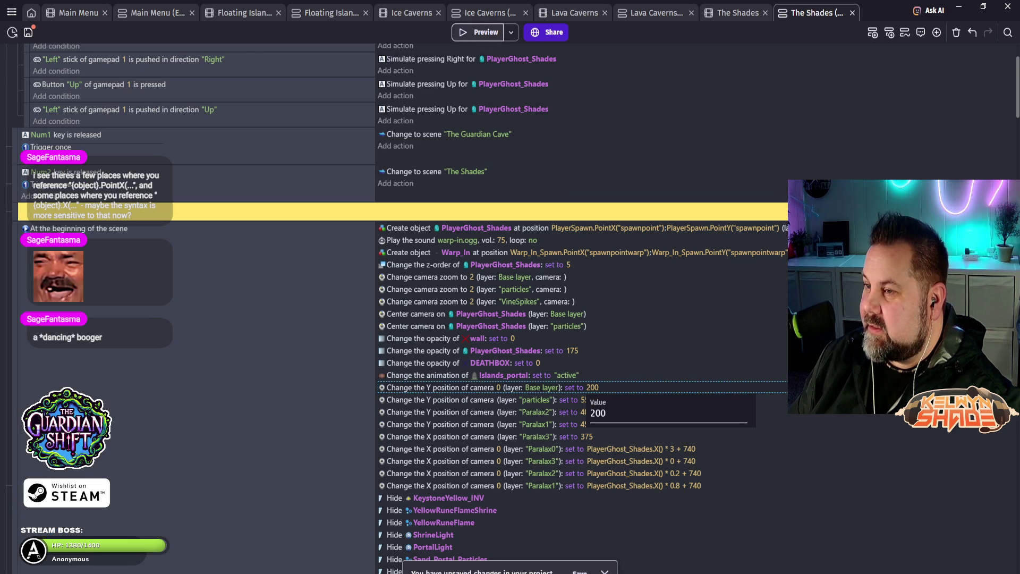
left_click(477, 32)
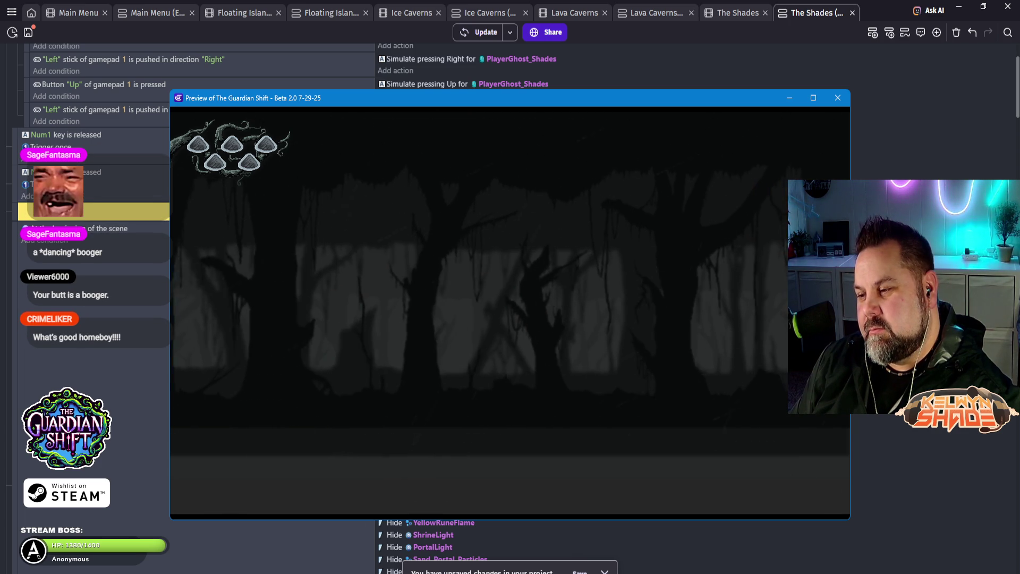
left_click(837, 97)
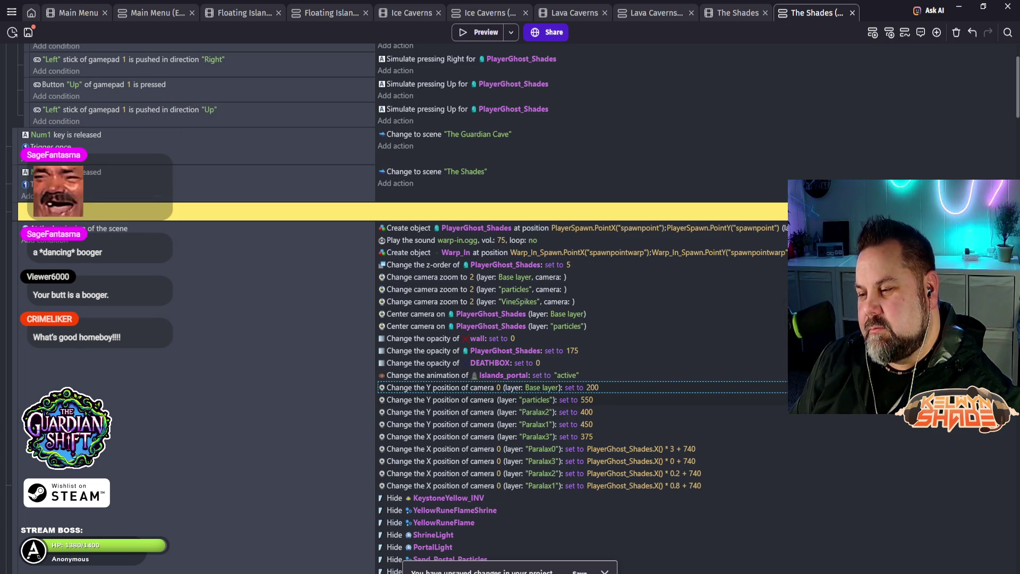
Step: Set the Base layer camera Y value to 550, preview the game, then close the preview
double_click(591, 387)
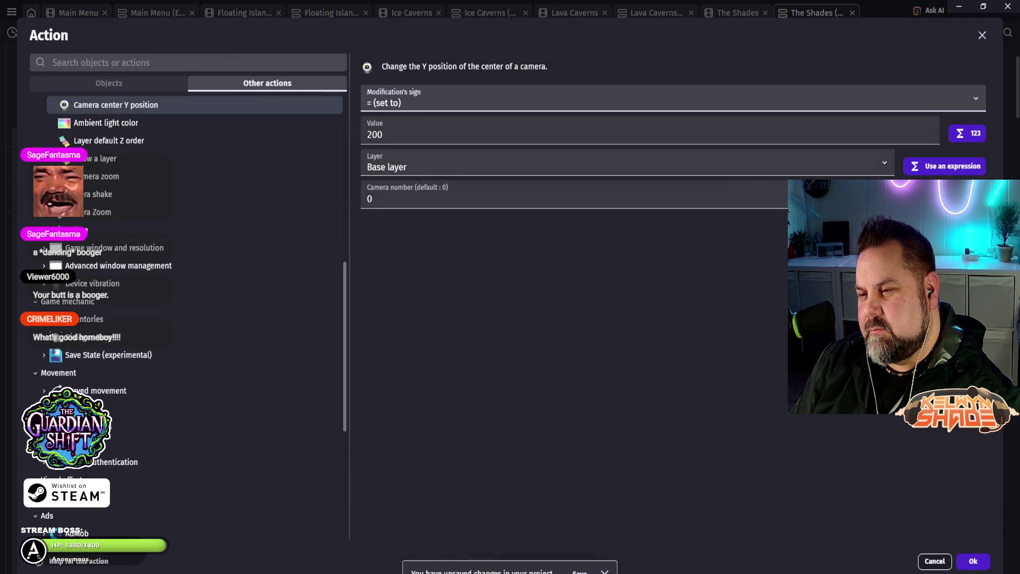
key("Tab")
type("550")
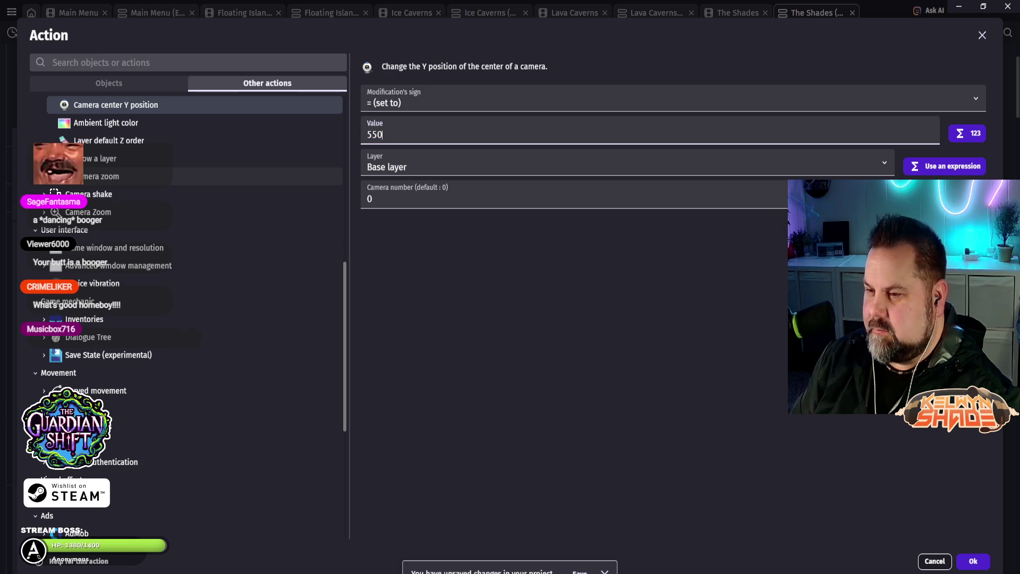
key("Return")
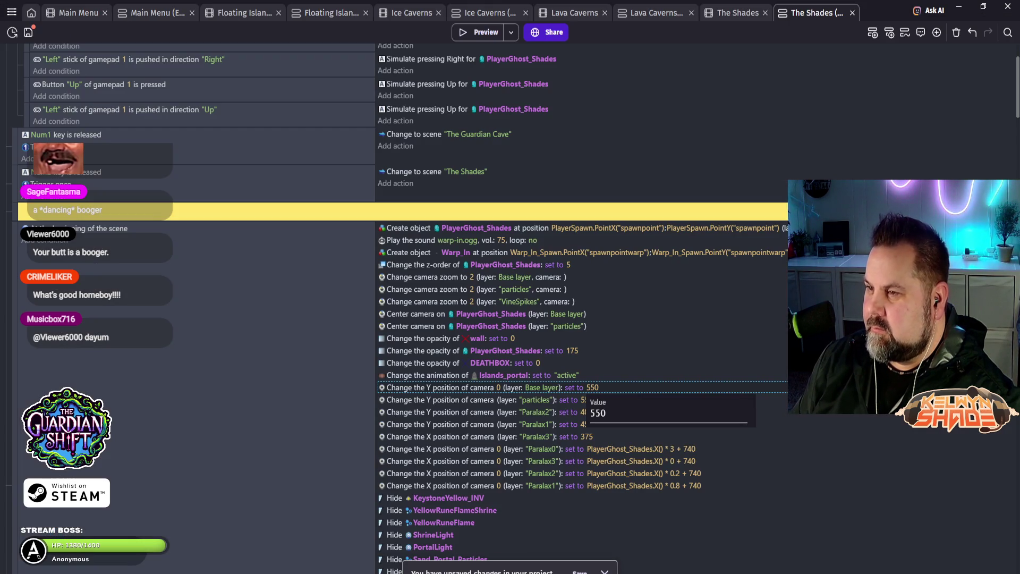
left_click(479, 32)
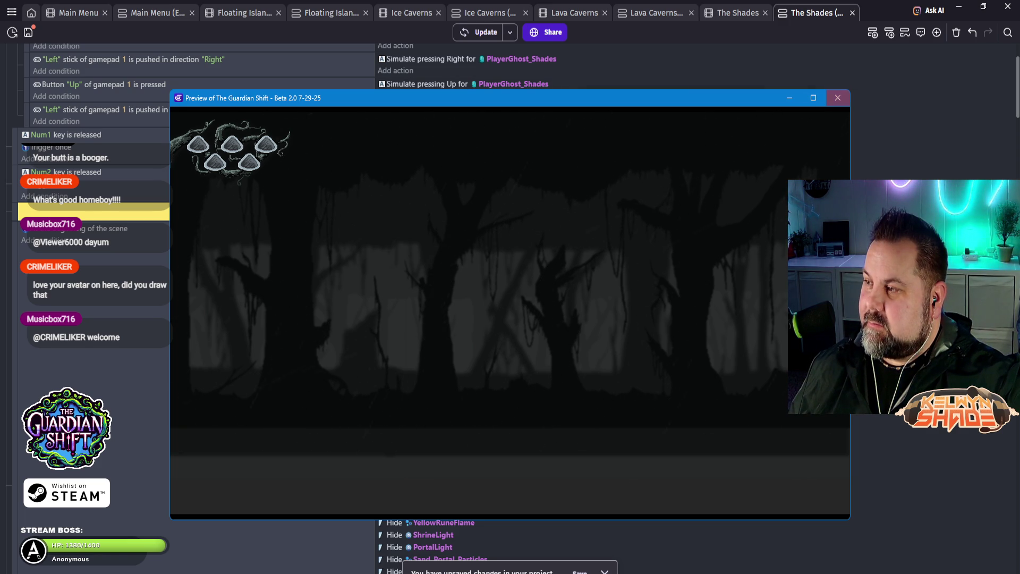
left_click(837, 98)
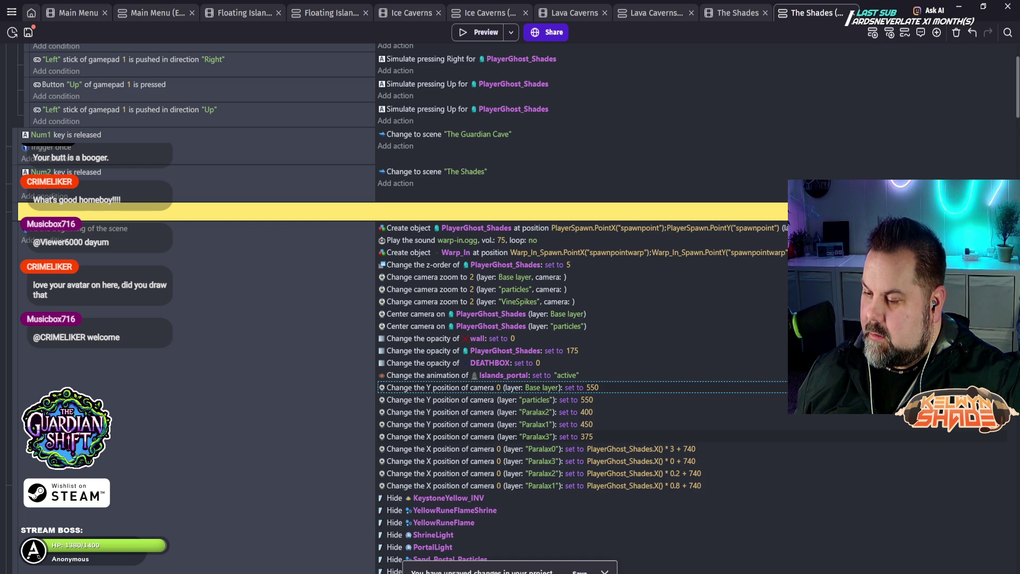
Step: Switch the Paralax3 camera action to set Camera center Y position 375, then preview the game
double_click(478, 436)
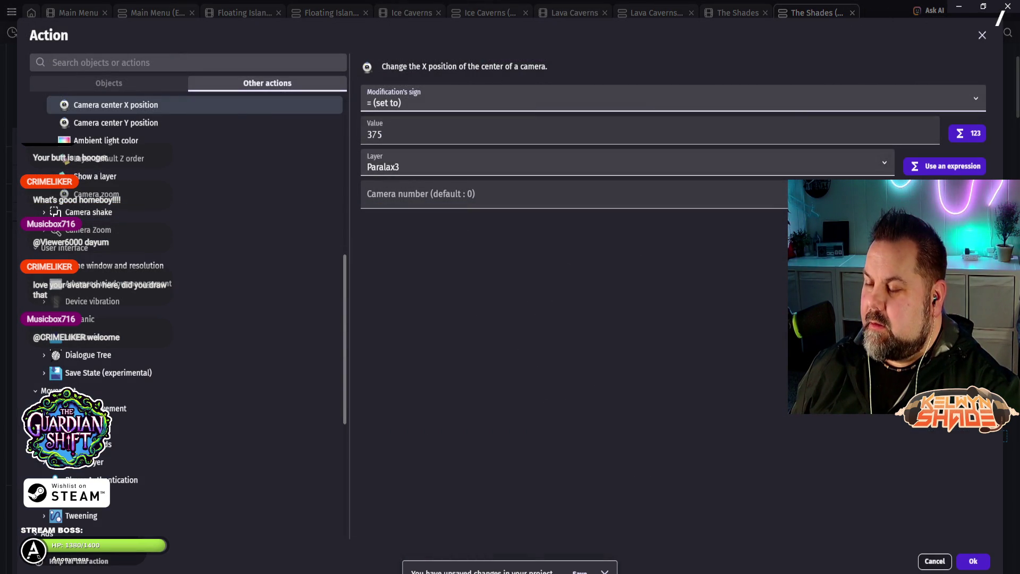
left_click(116, 123)
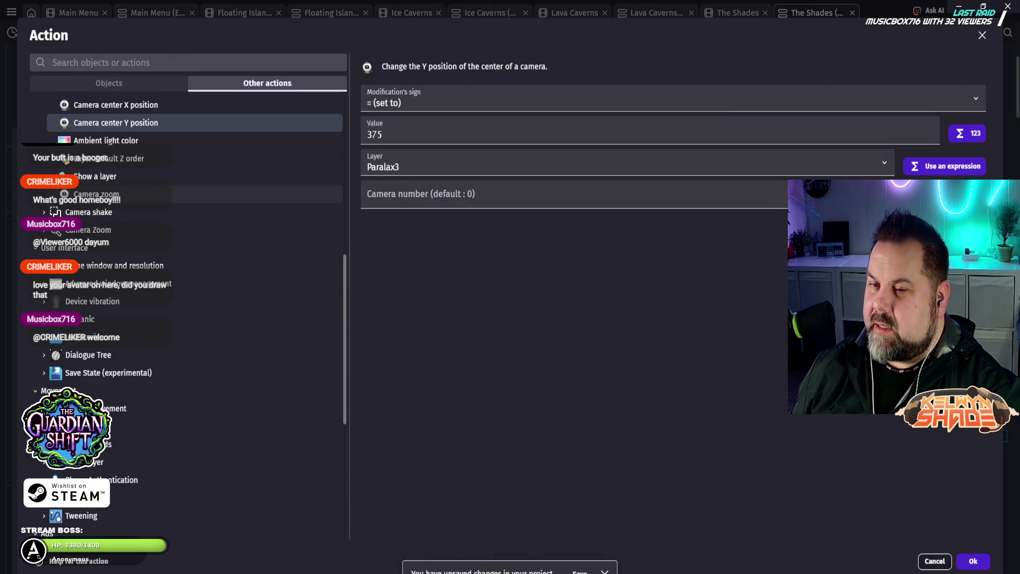
left_click(973, 561)
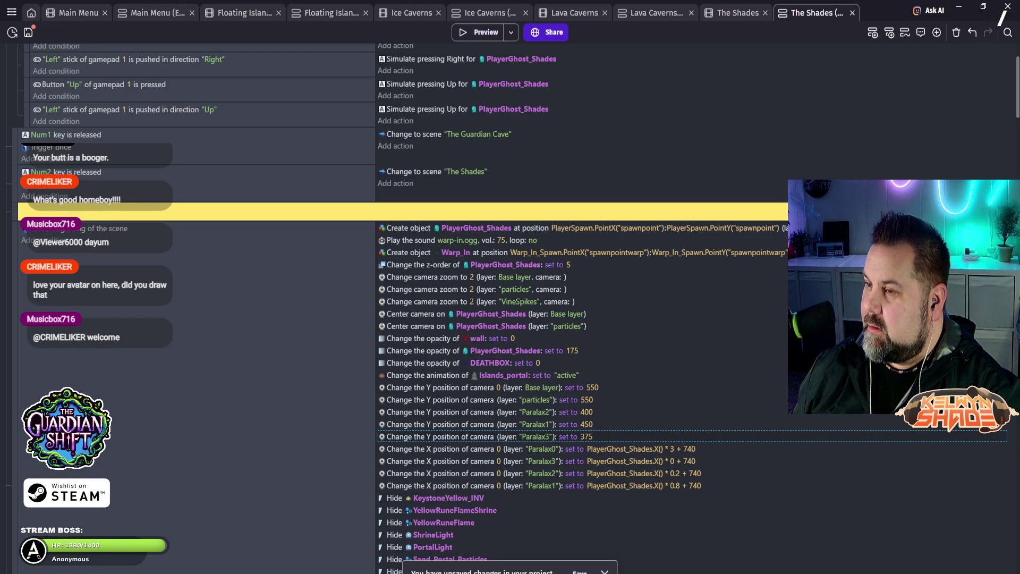
left_click(475, 32)
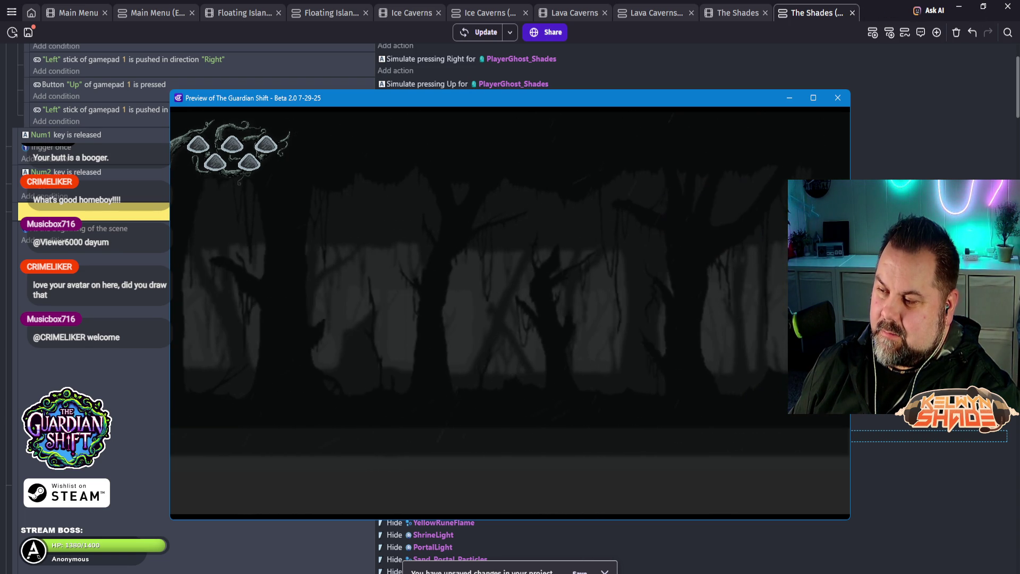
Step: Close the preview and switch the Paralax3 camera action back to Camera center X position 375
left_click(838, 98)
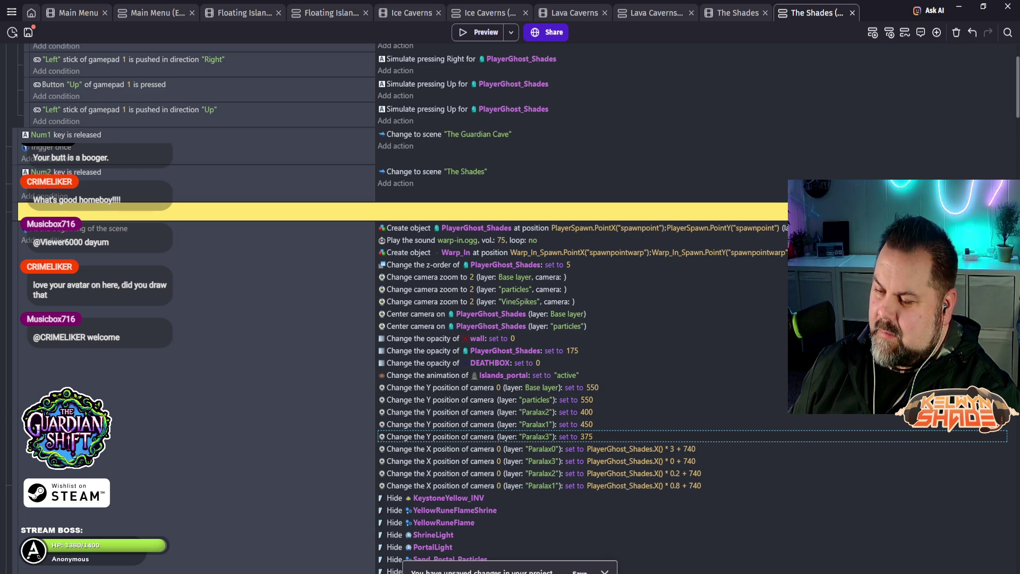
key("Return")
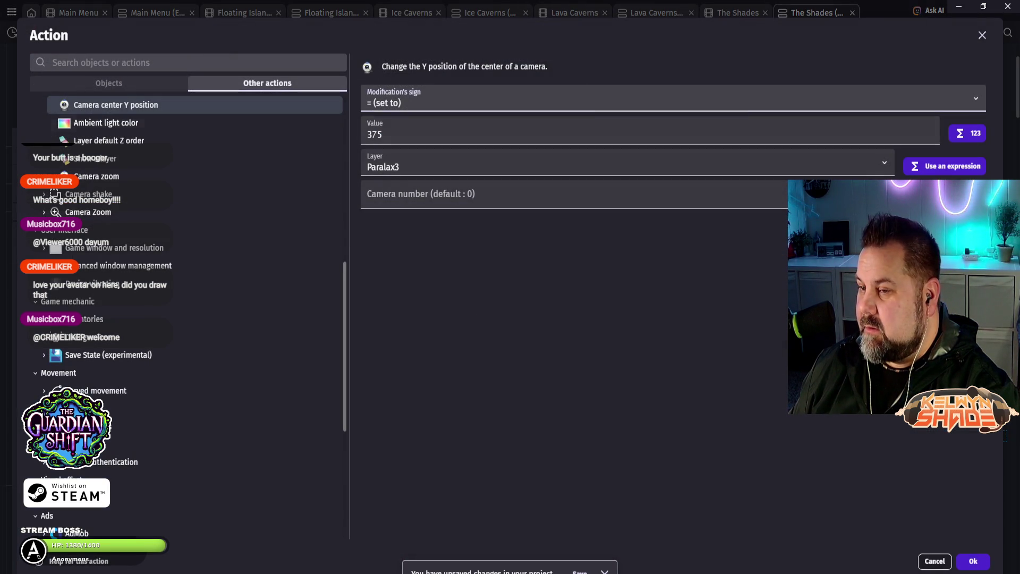
scroll(186, 265, "up", 1)
left_click(116, 142)
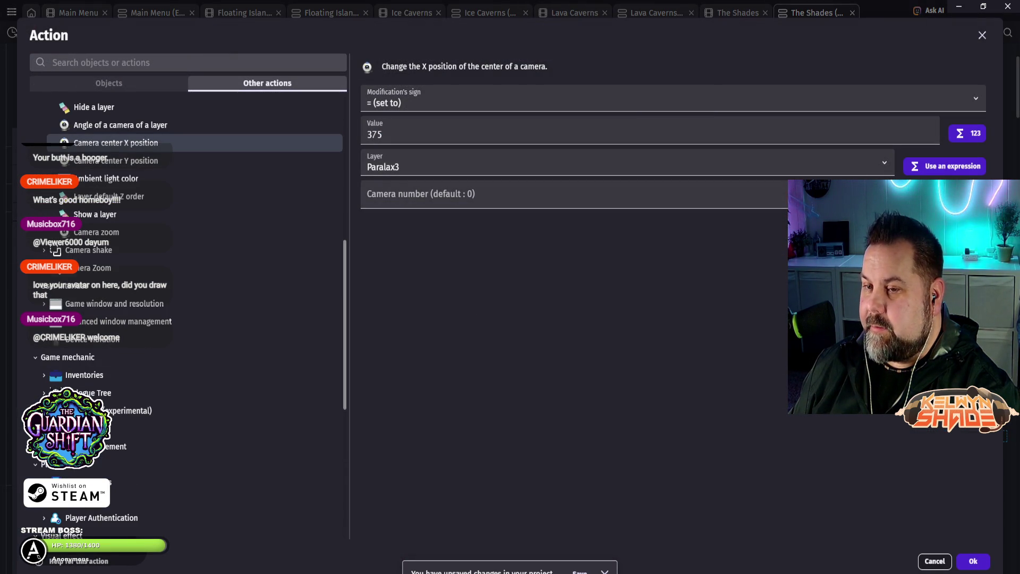
left_click(973, 561)
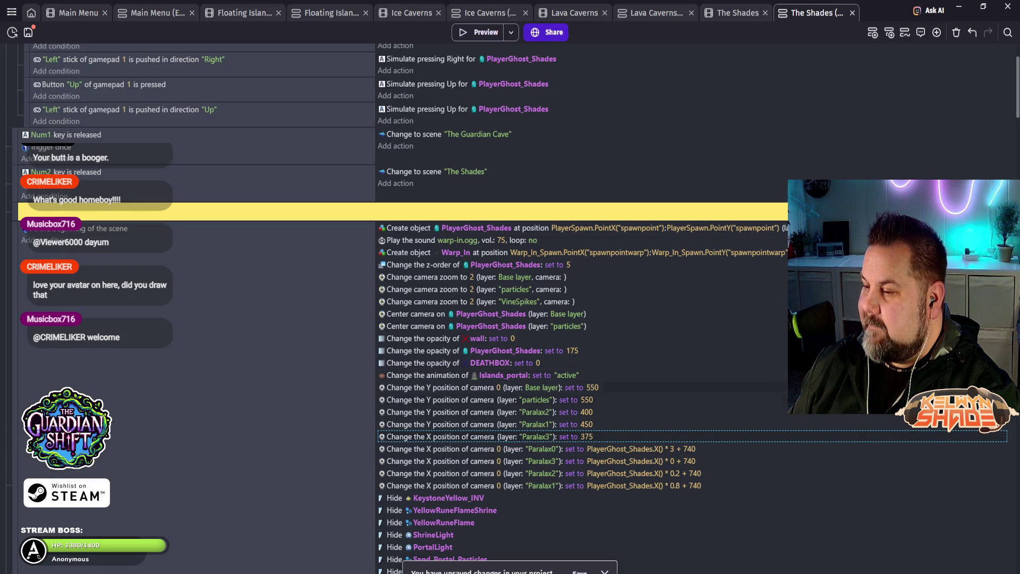
scroll(510, 309, "down", 1)
scroll(510, 309, "down", 1)
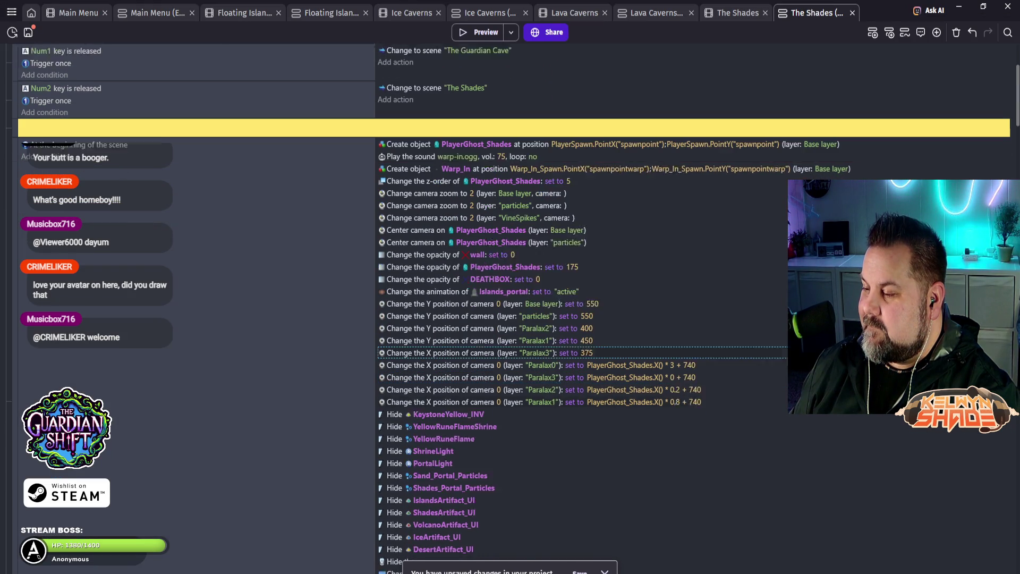
scroll(510, 306, "down", 1)
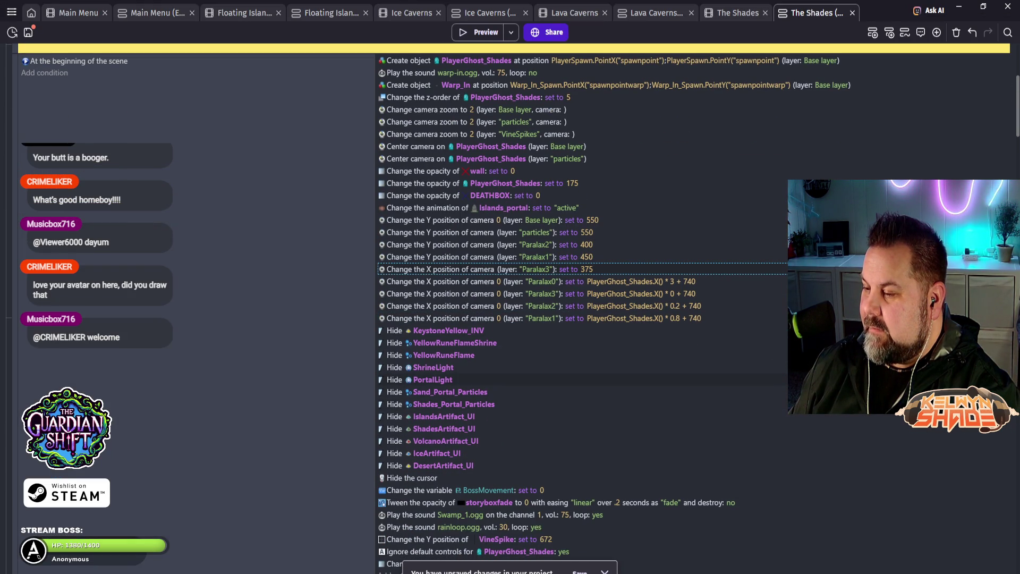
scroll(510, 308, "down", 2)
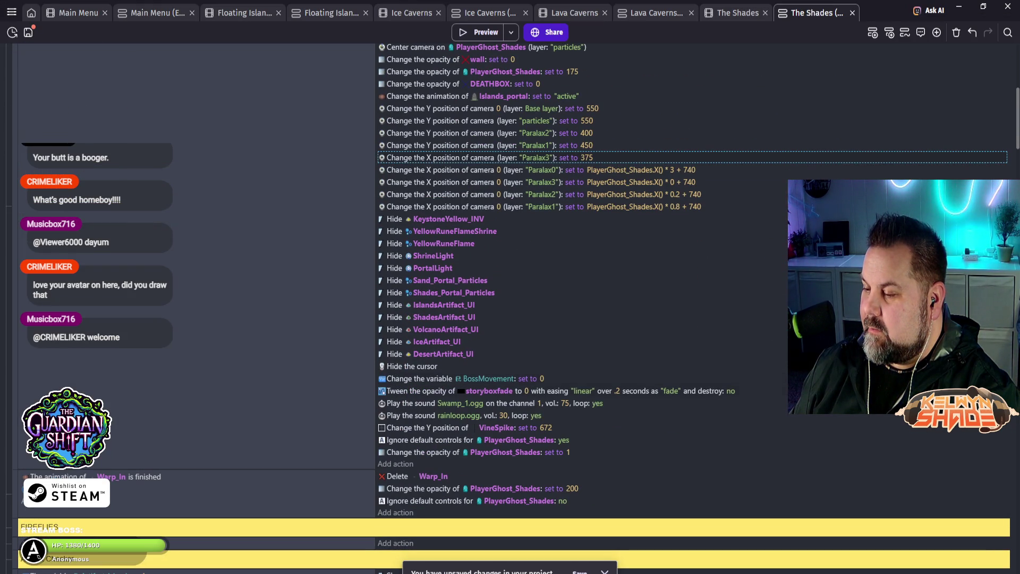
scroll(510, 308, "down", 1)
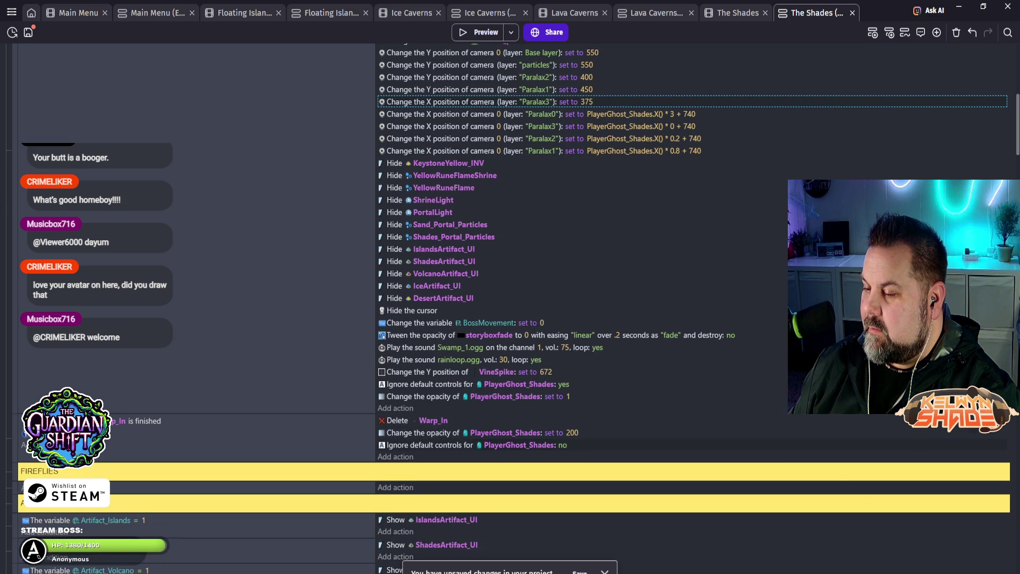
scroll(510, 308, "down", 5)
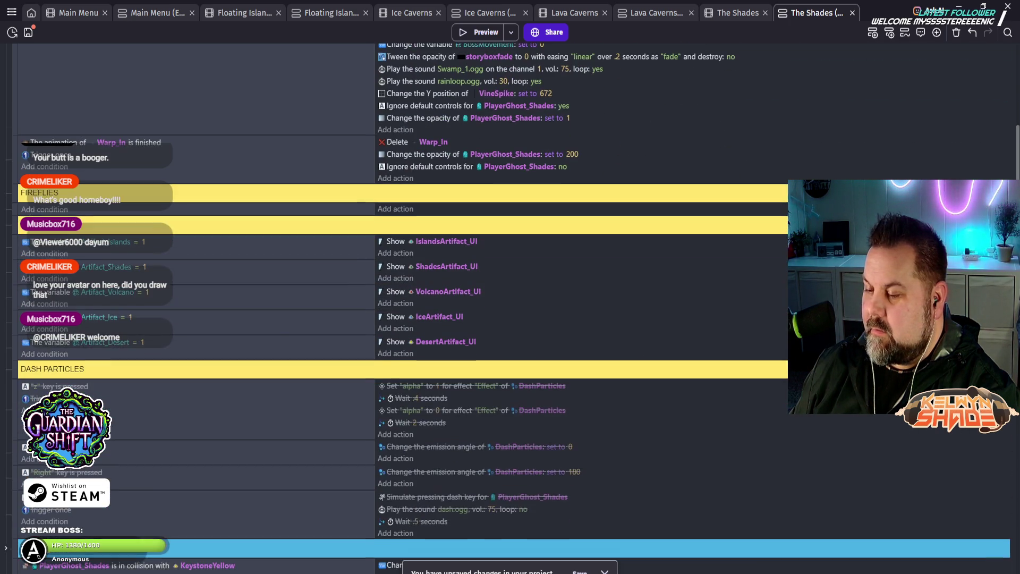
scroll(510, 308, "down", 10)
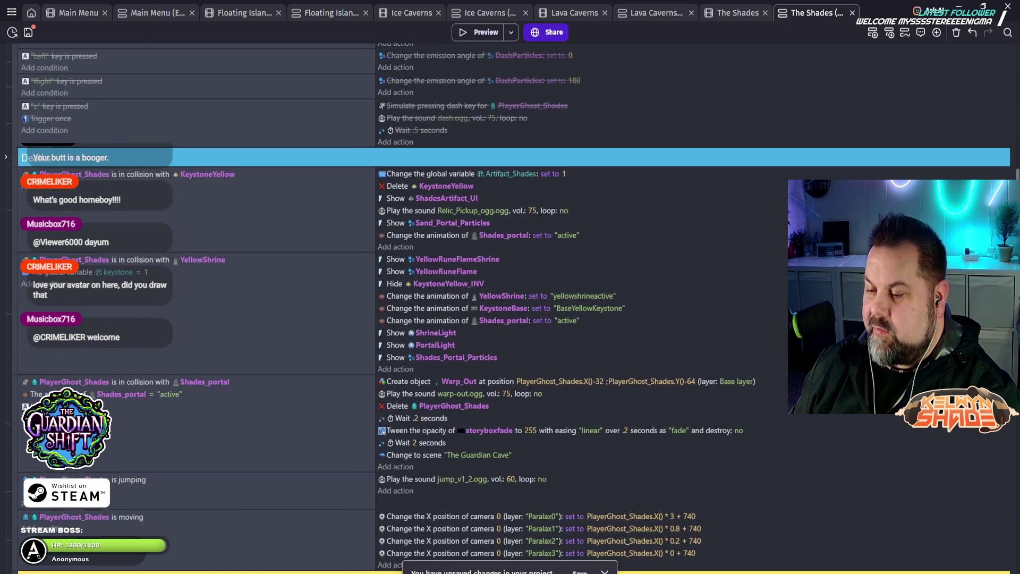
scroll(510, 308, "up", 1)
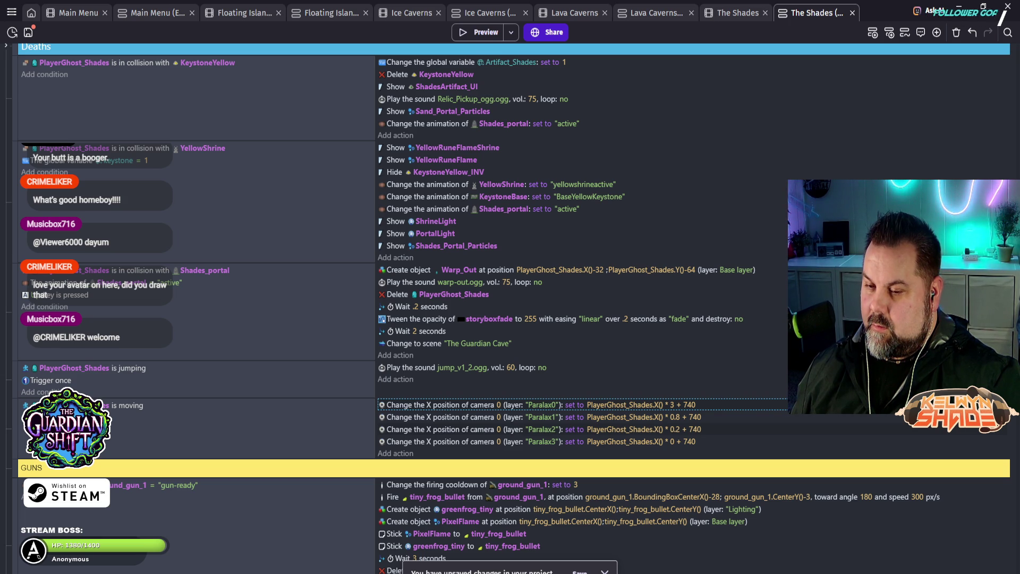
scroll(448, 343, "down", 10)
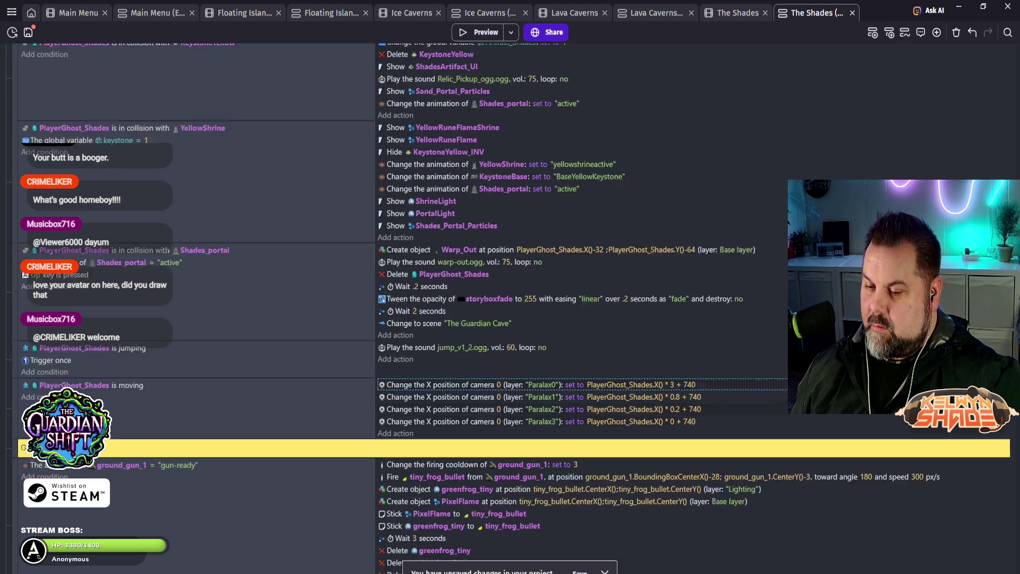
scroll(449, 344, "down", 5)
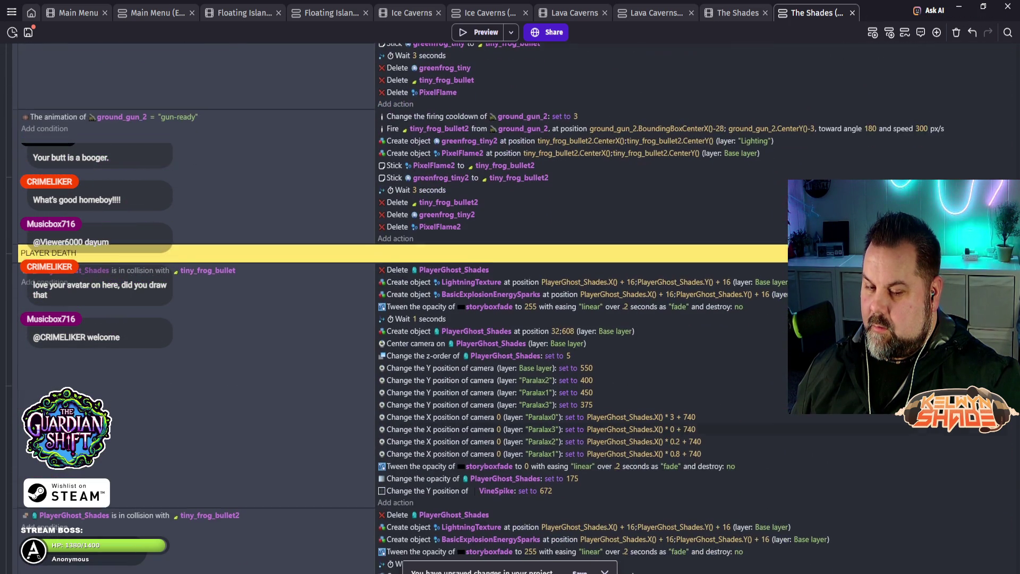
scroll(449, 343, "down", 2)
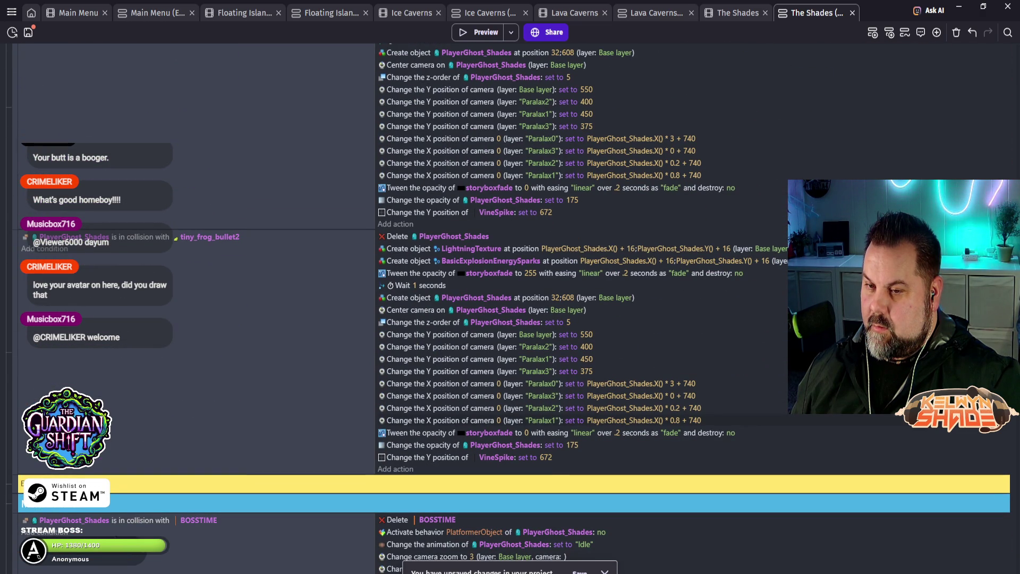
scroll(449, 88, "down", 3)
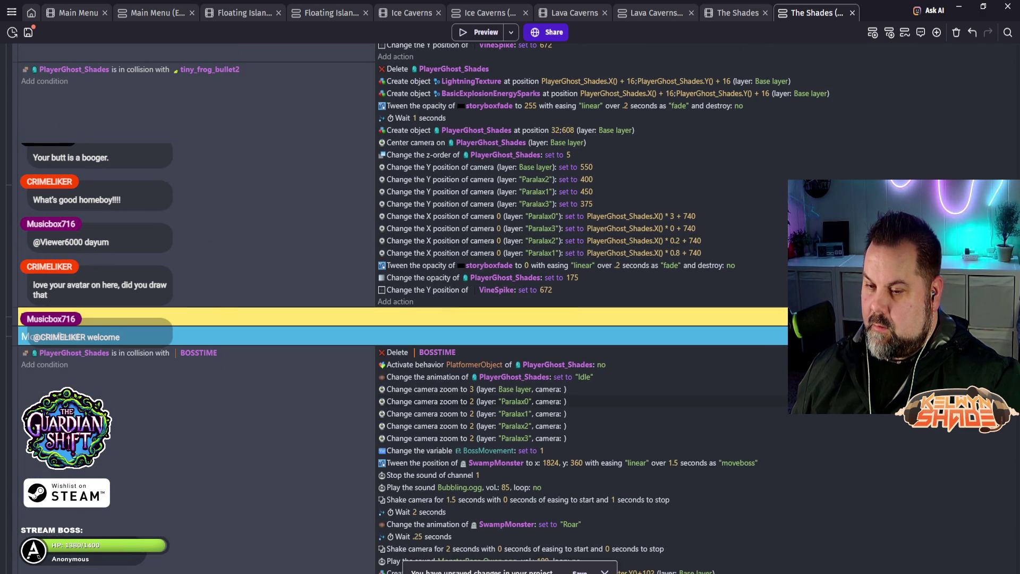
scroll(448, 88, "down", 4)
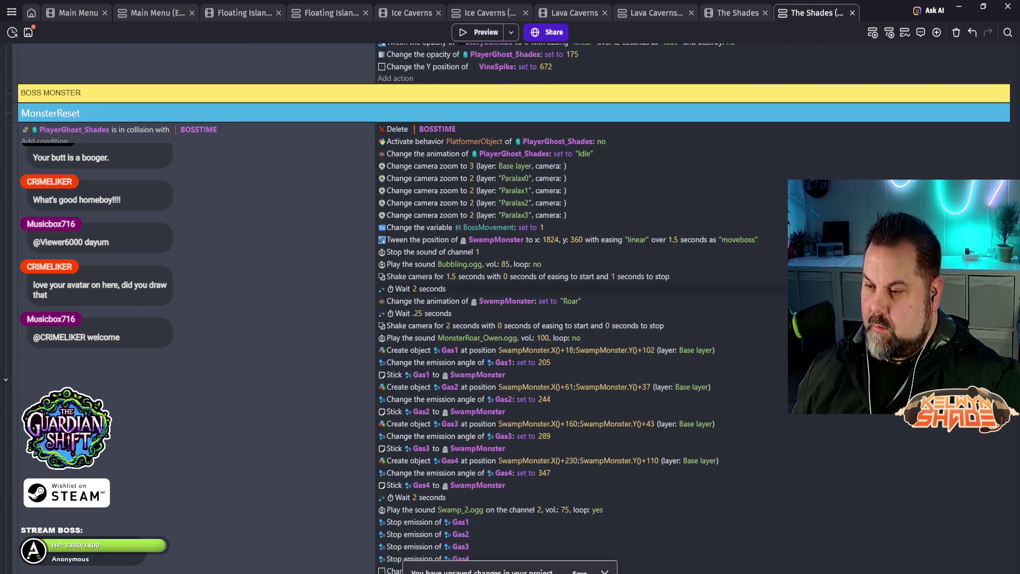
scroll(584, 308, "down", 5)
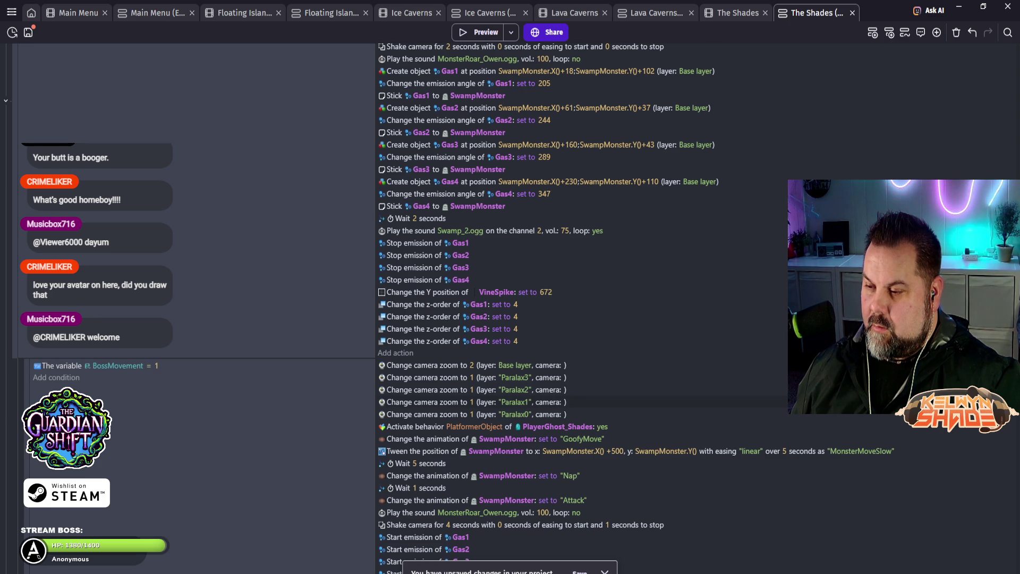
scroll(584, 308, "down", 10)
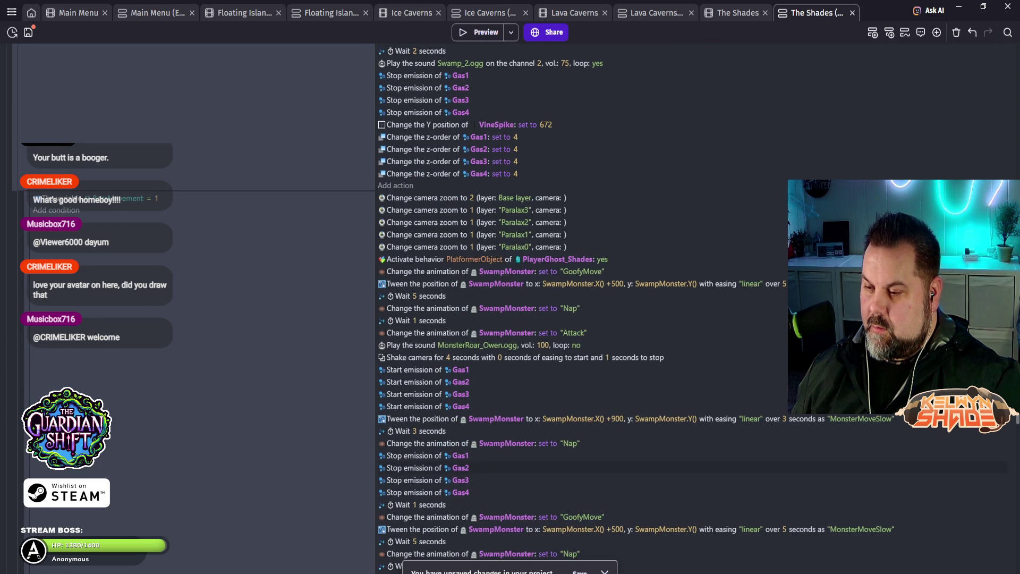
scroll(585, 308, "down", 8)
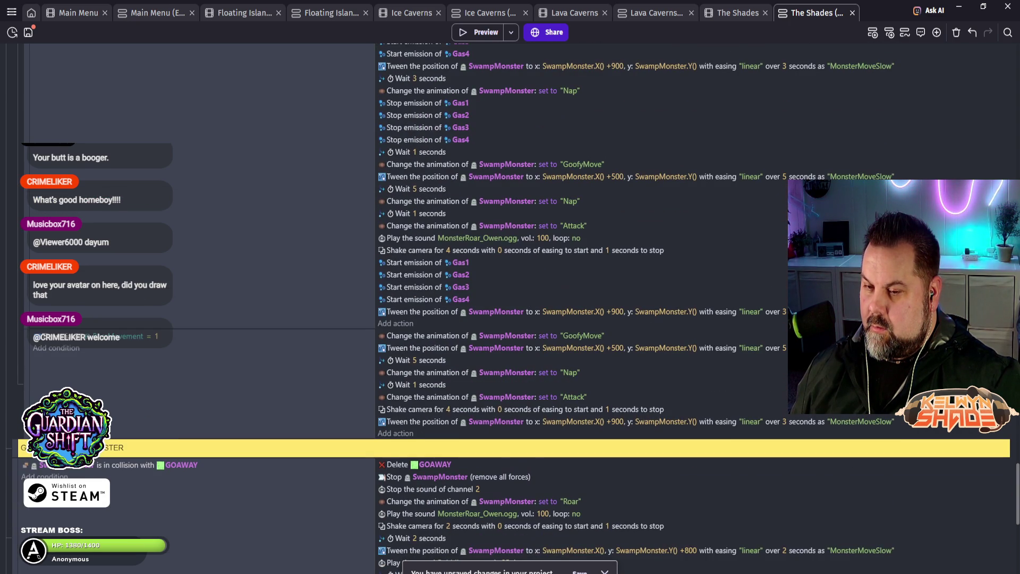
scroll(584, 308, "down", 3)
scroll(585, 308, "down", 10)
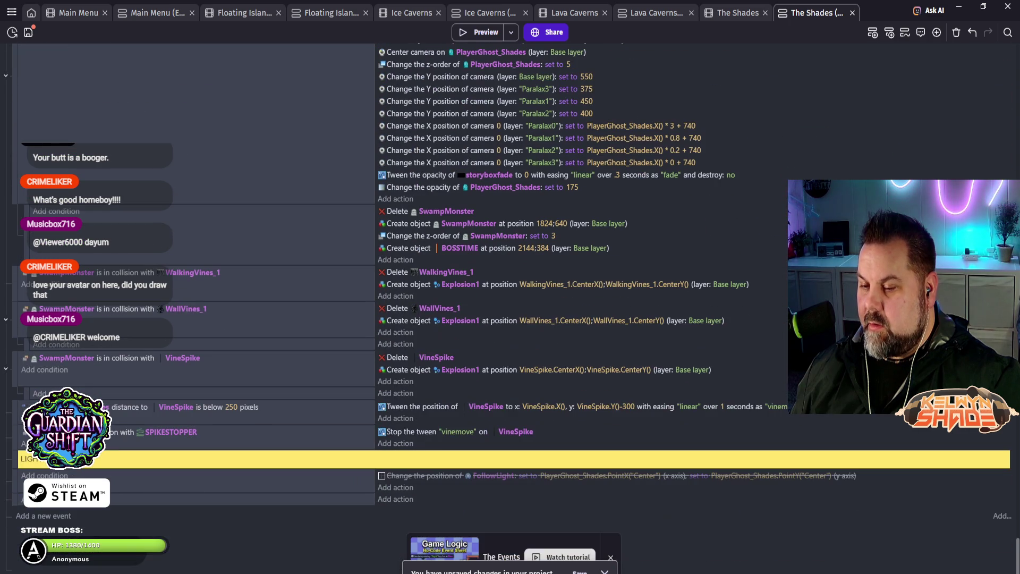
scroll(420, 442, "down", 1)
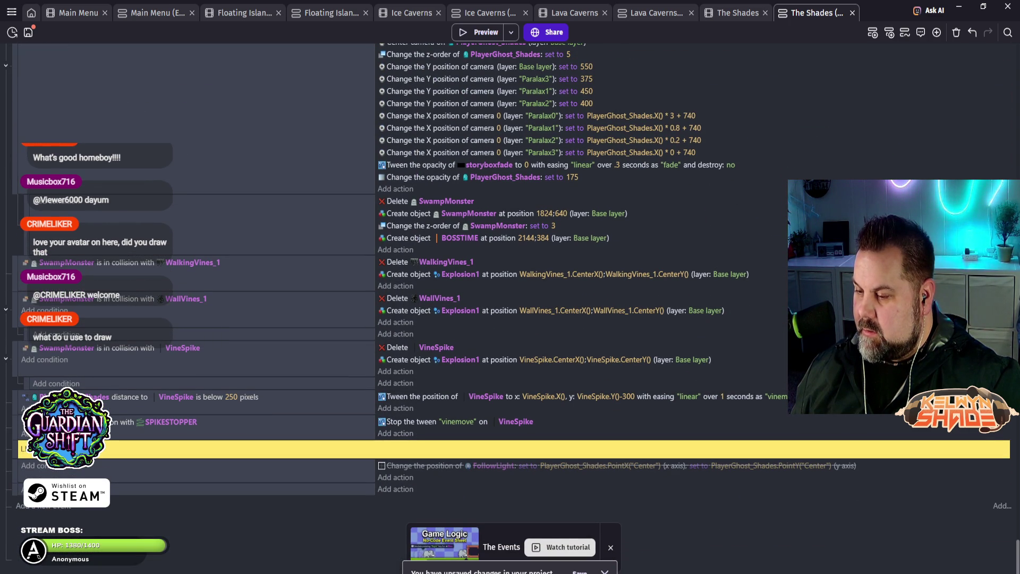
scroll(531, 287, "up", 15)
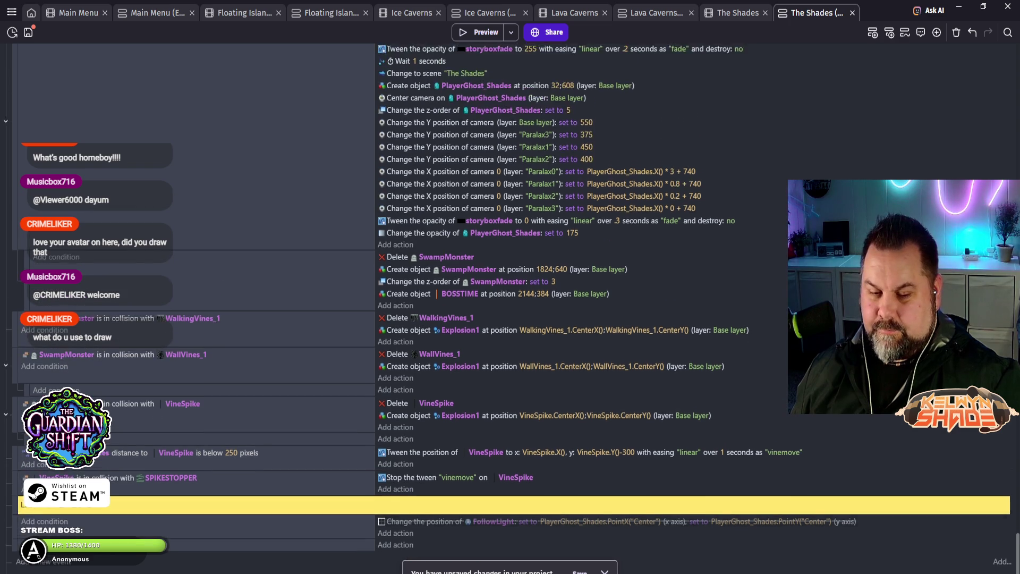
scroll(531, 287, "up", 5)
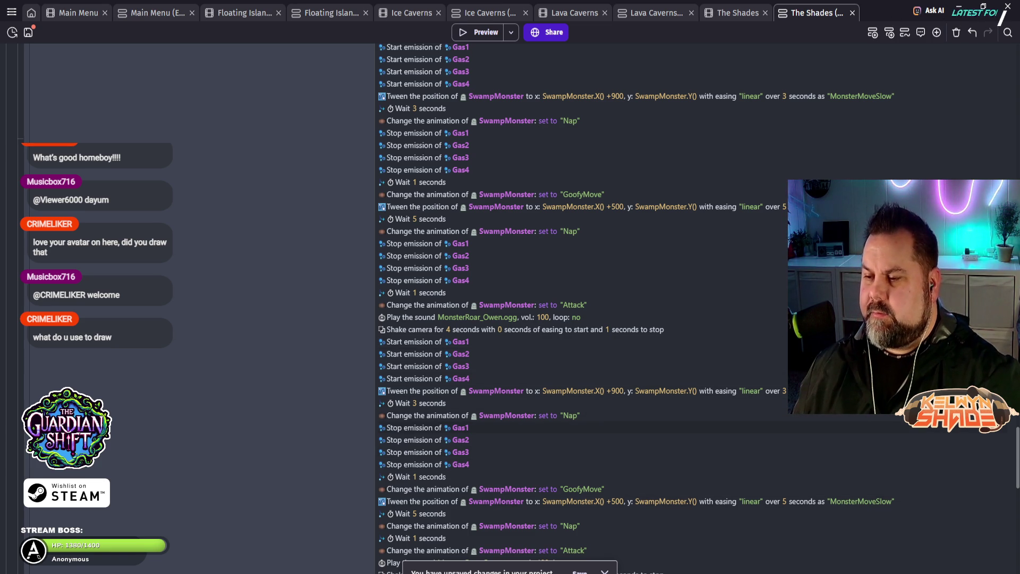
scroll(584, 308, "down", 5)
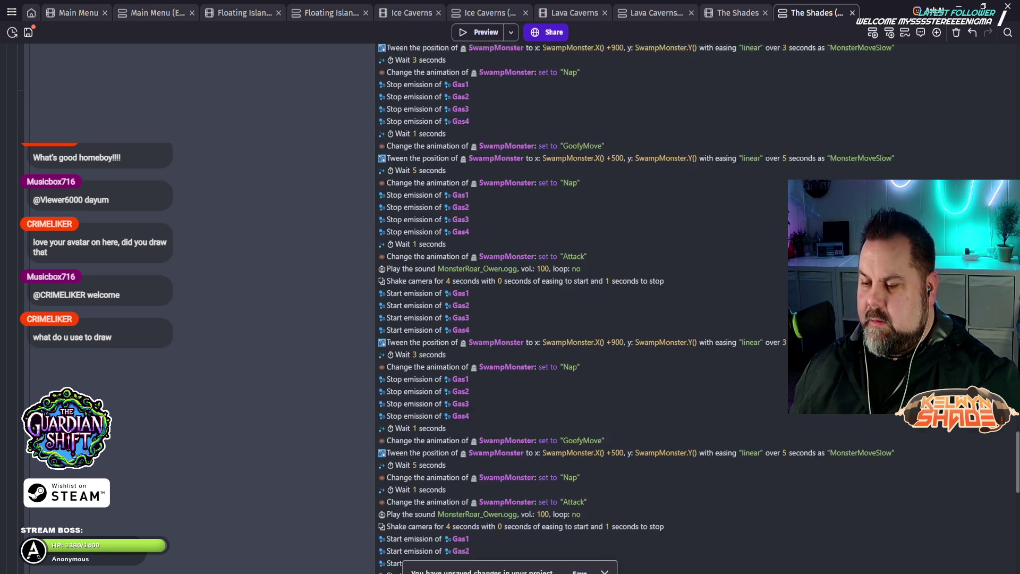
scroll(585, 308, "down", 7)
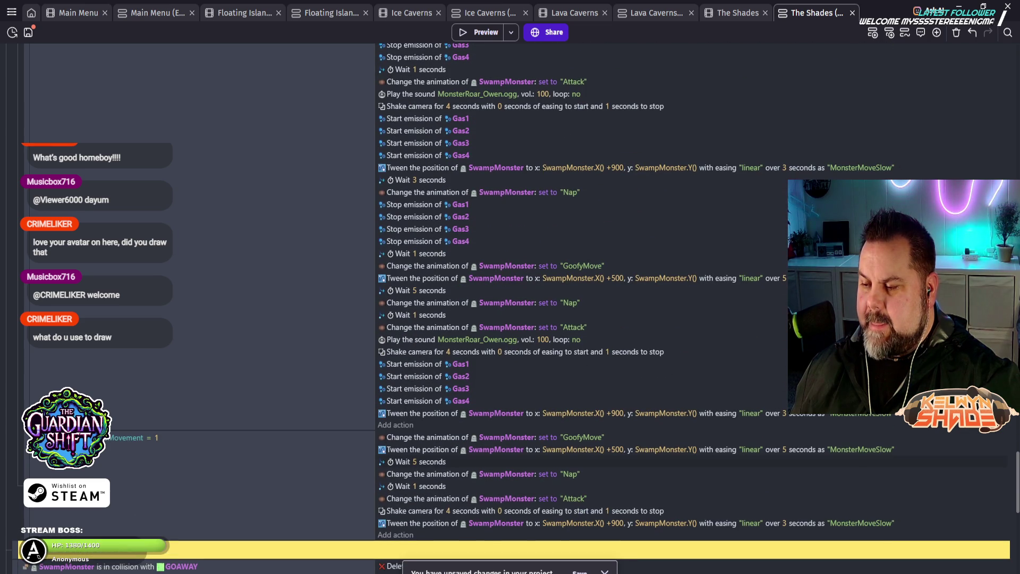
scroll(585, 308, "up", 17)
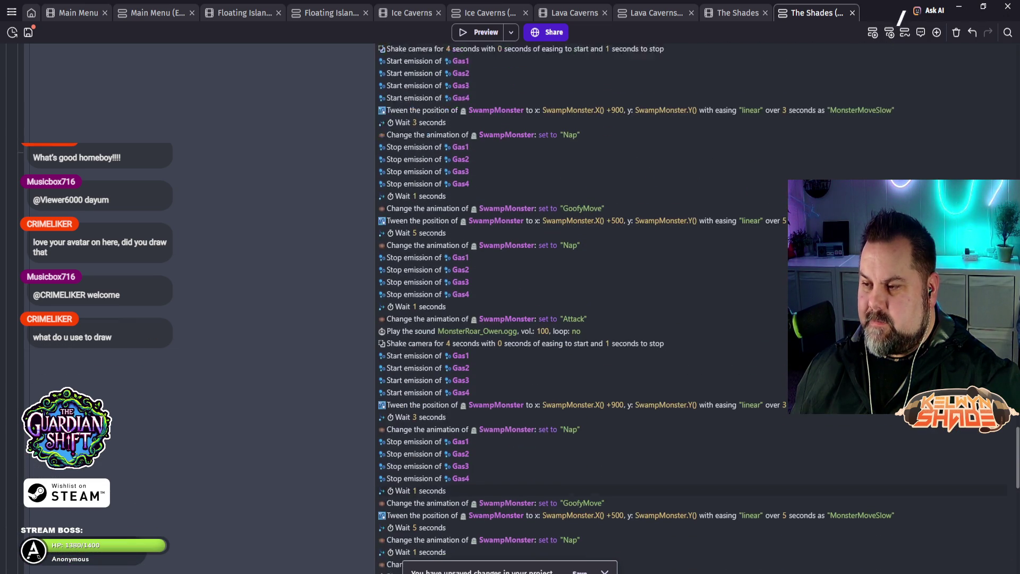
scroll(584, 308, "up", 15)
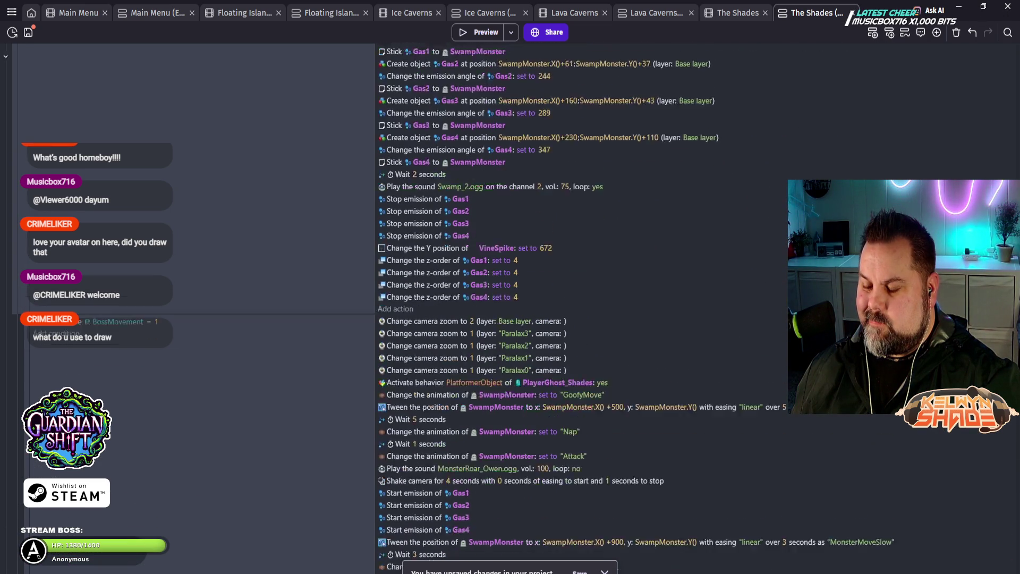
scroll(584, 308, "up", 6)
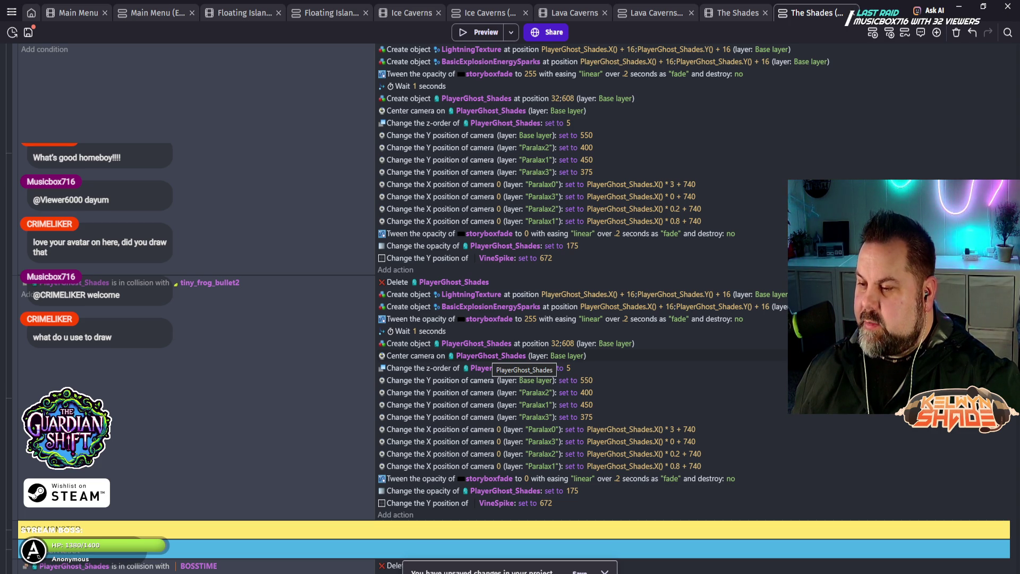
scroll(488, 367, "up", 3)
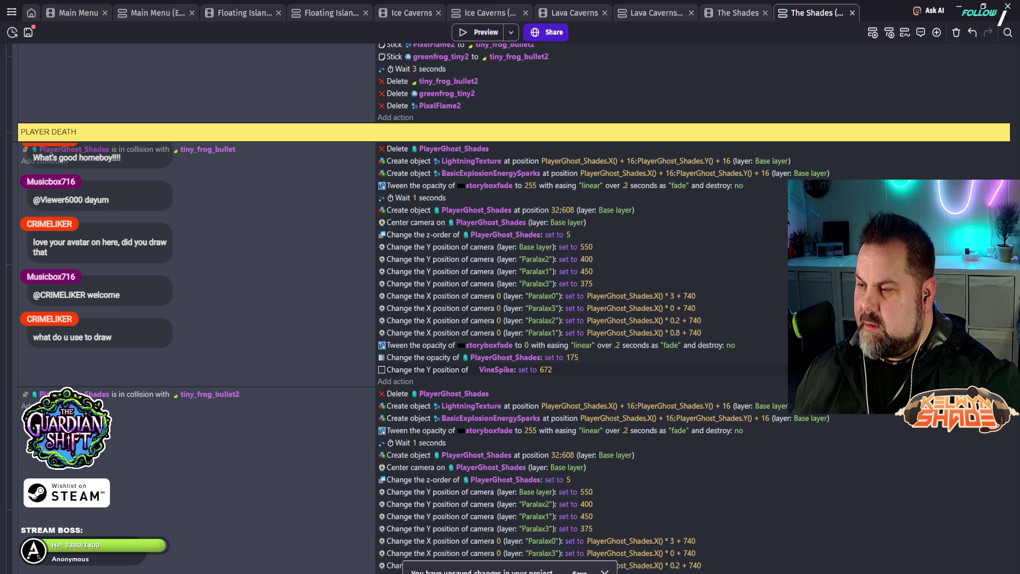
scroll(488, 319, "up", 7)
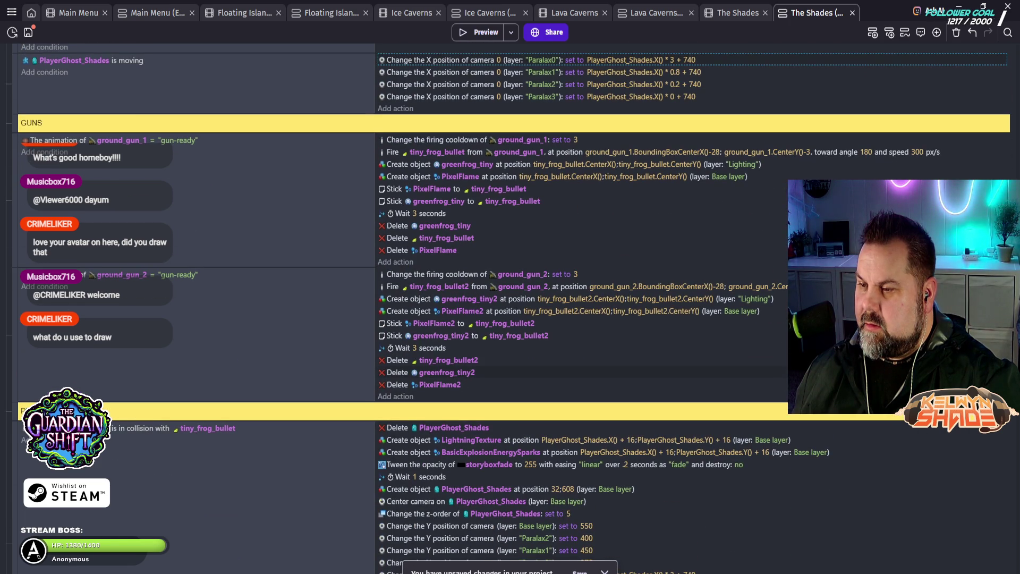
scroll(489, 319, "up", 4)
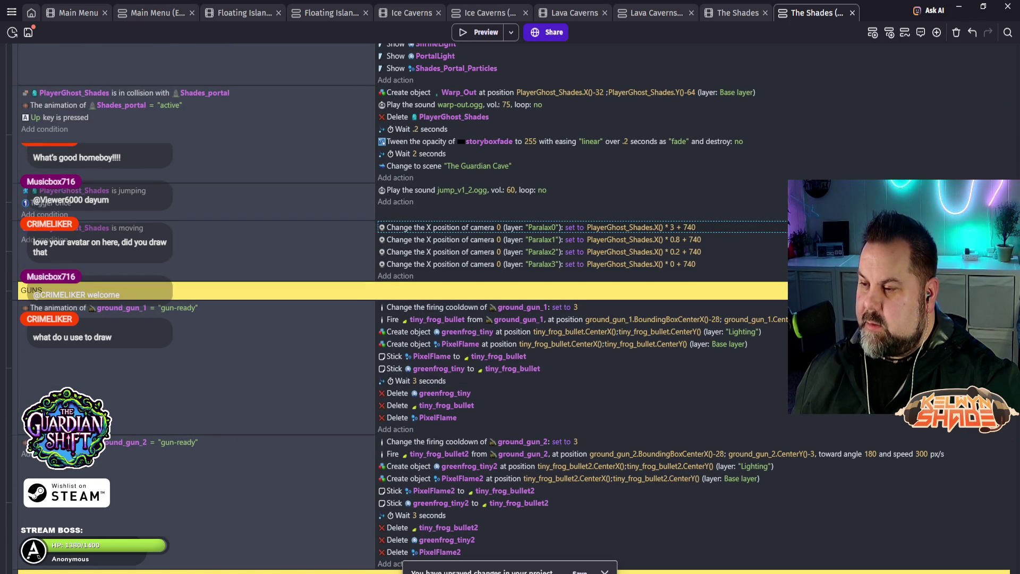
scroll(489, 319, "up", 1)
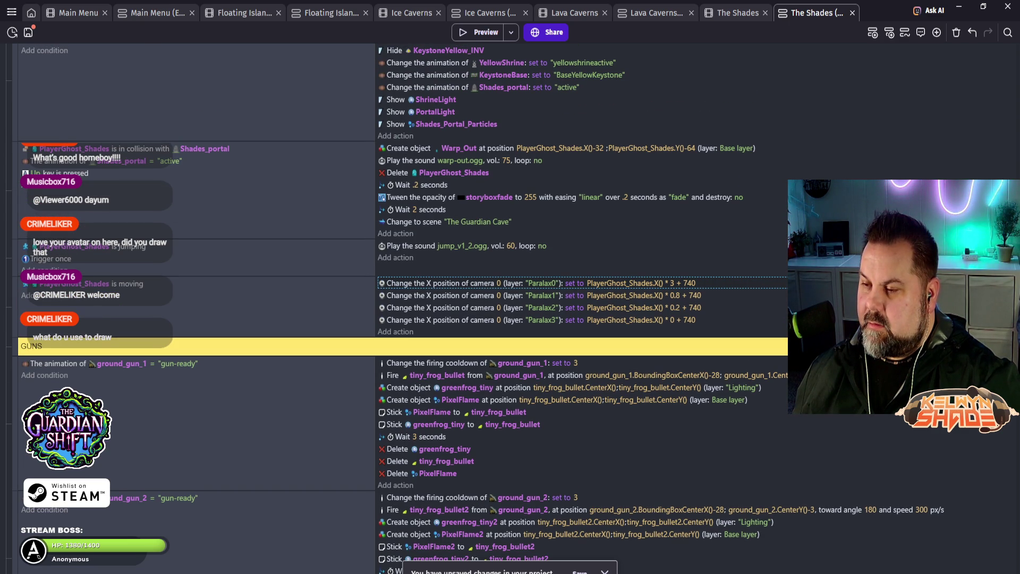
scroll(403, 309, "up", 5)
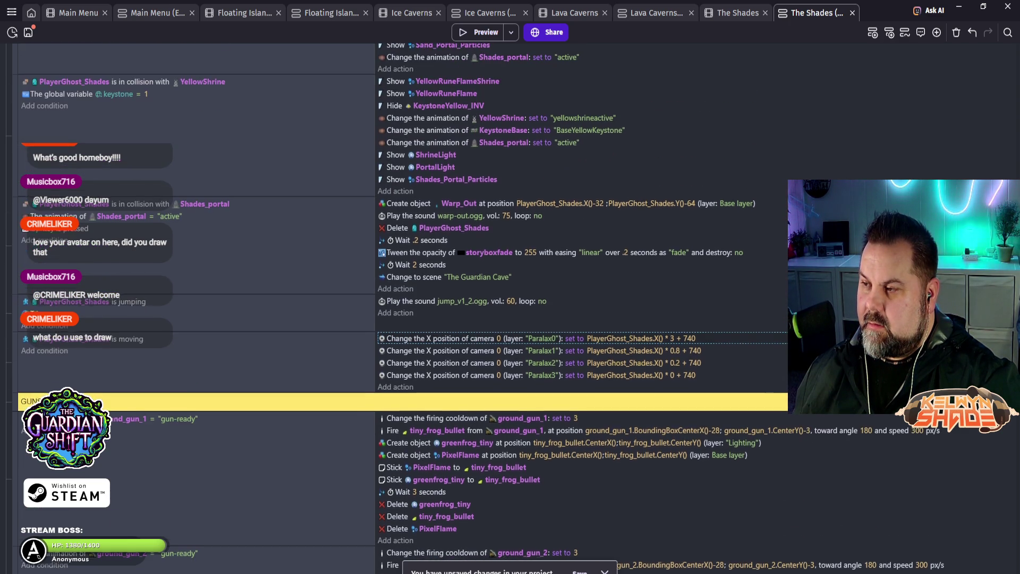
scroll(404, 308, "up", 10)
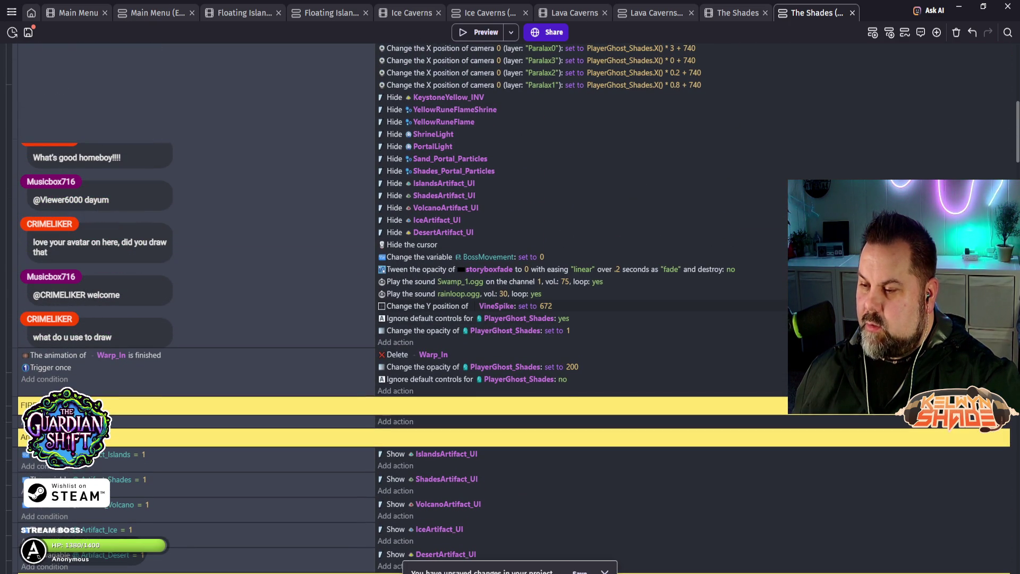
scroll(404, 308, "up", 8)
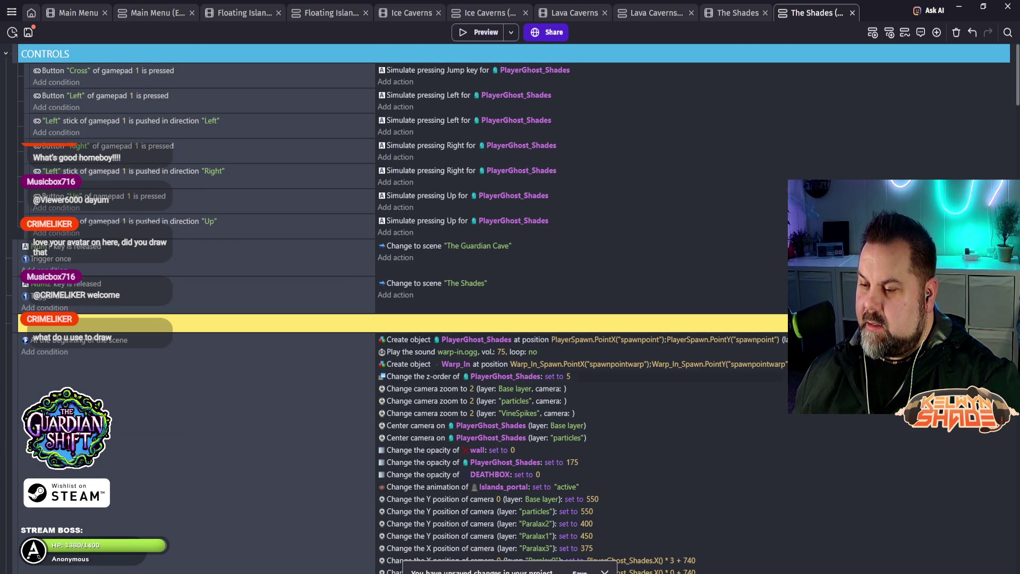
scroll(404, 308, "down", 2)
scroll(404, 308, "down", 1)
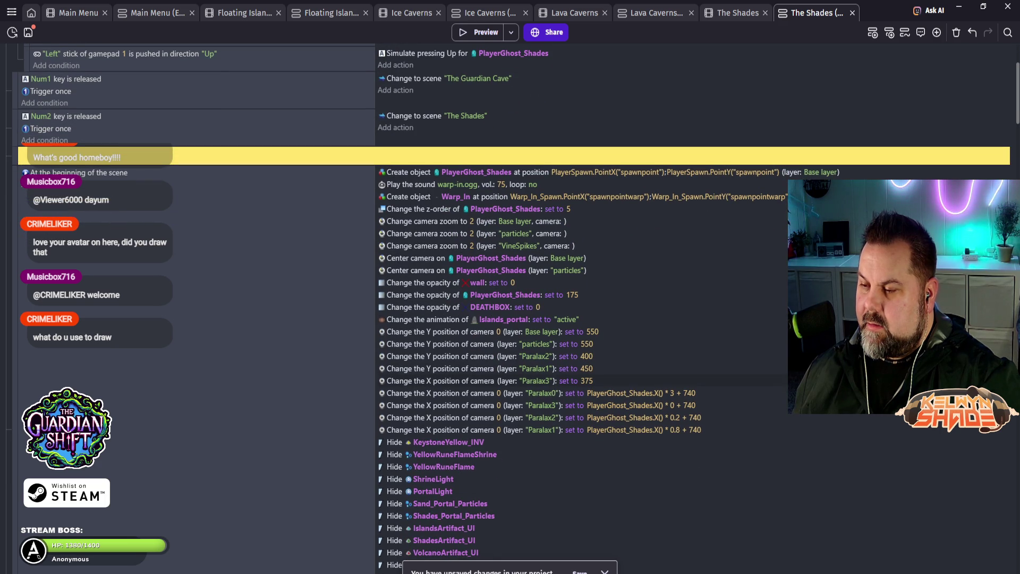
left_click(478, 332)
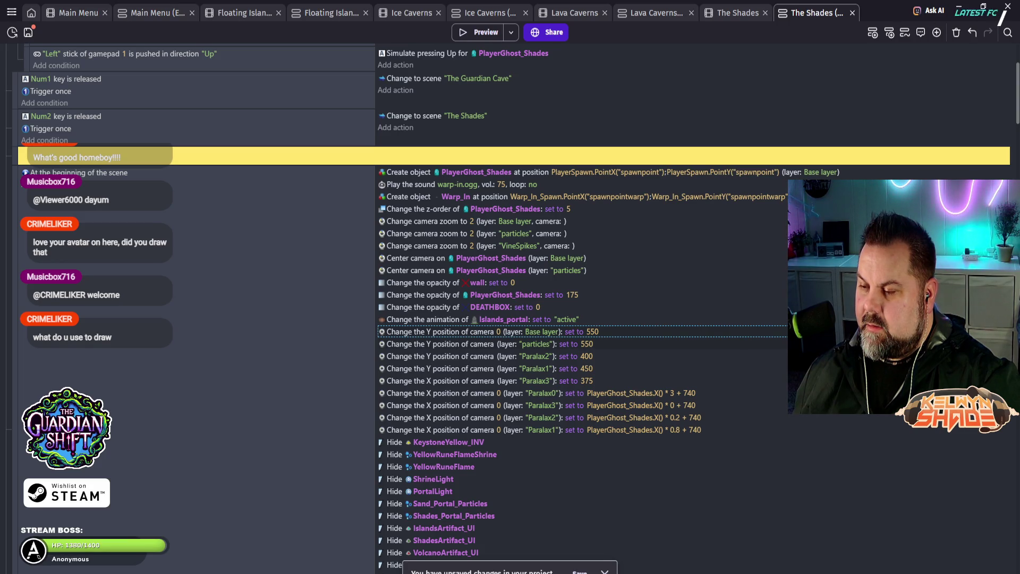
scroll(510, 308, "up", 3)
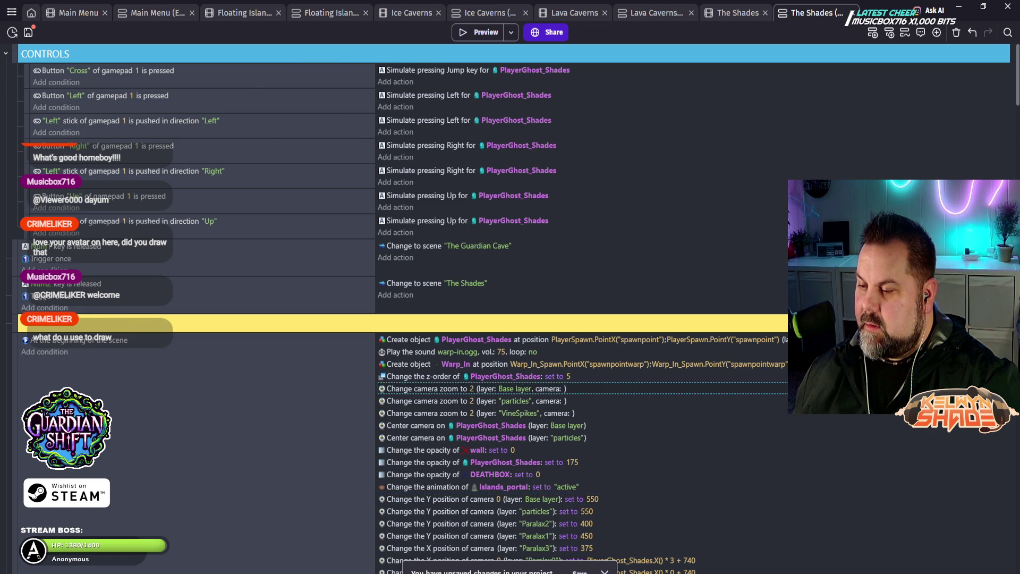
Step: Set camera number 0 on the Base layer, particles and VineSpikes zoom actions, then preview the game
double_click(425, 388)
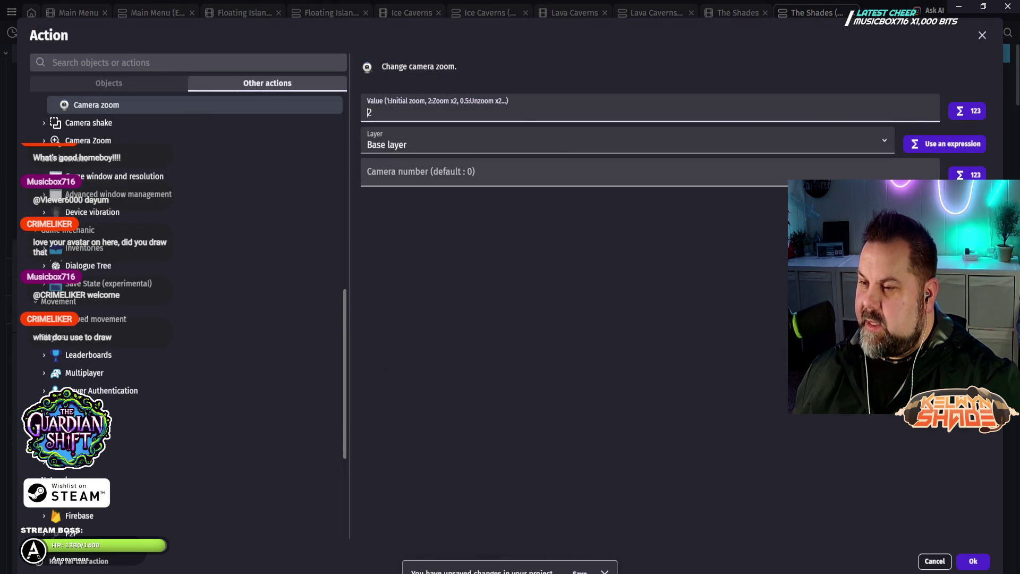
left_click(532, 175)
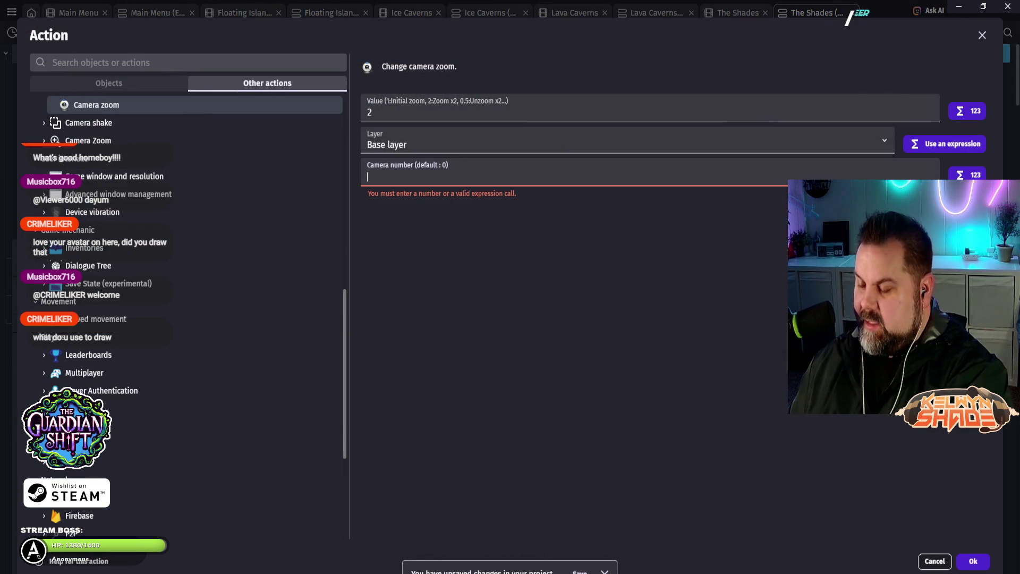
type("0")
key("Return")
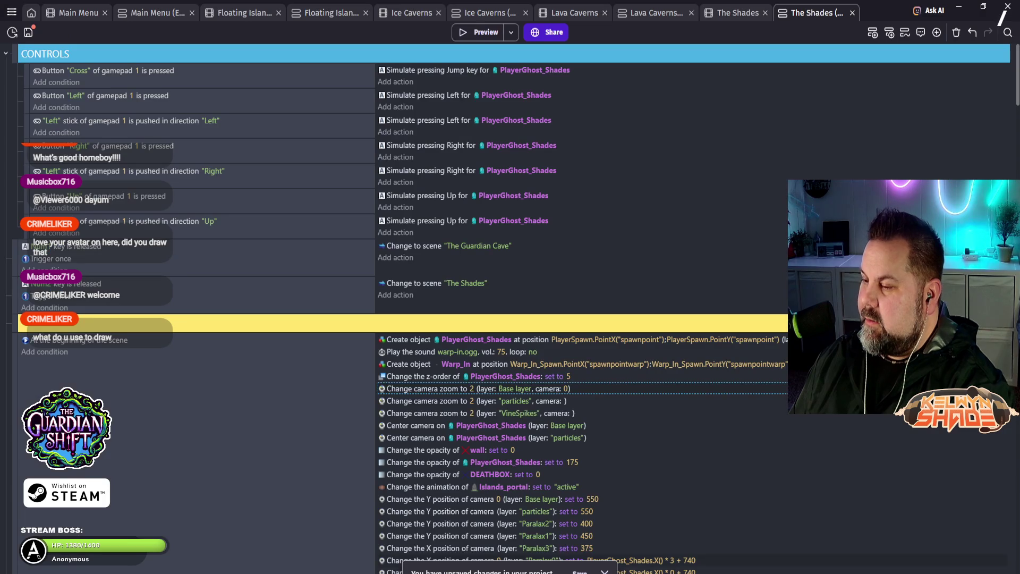
double_click(425, 400)
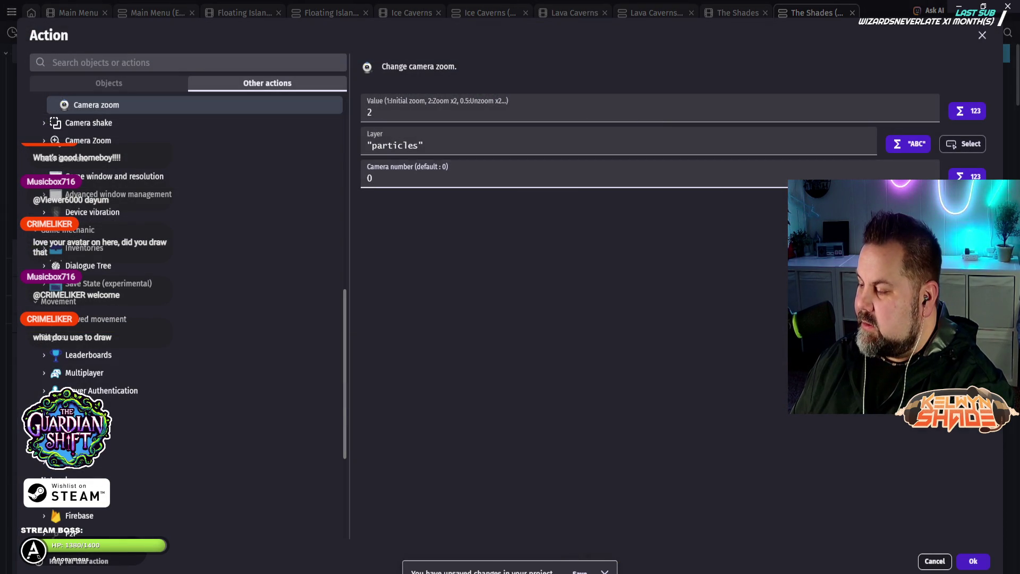
key("Return")
double_click(425, 413)
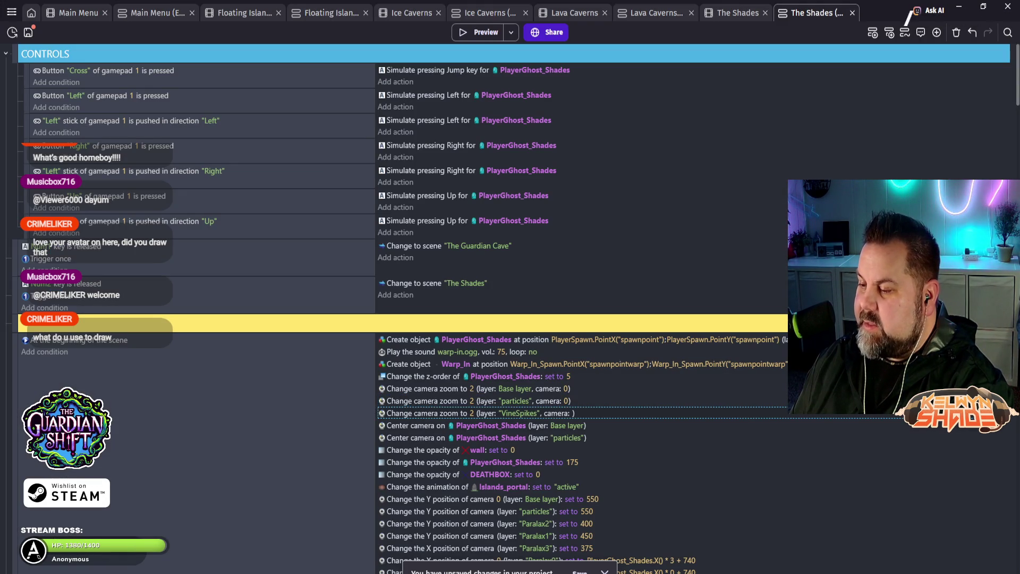
left_click(382, 177)
type("0")
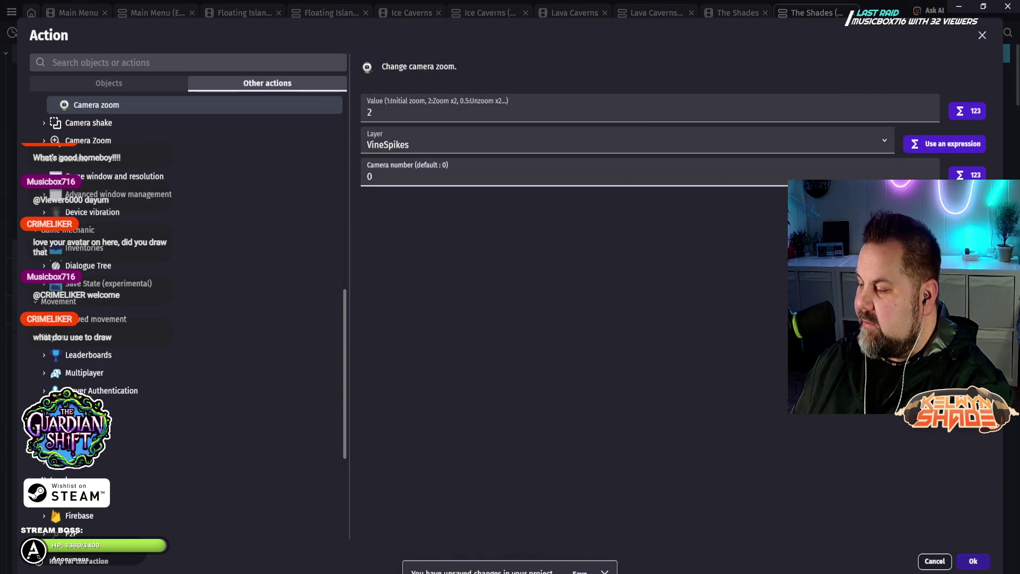
key("Return")
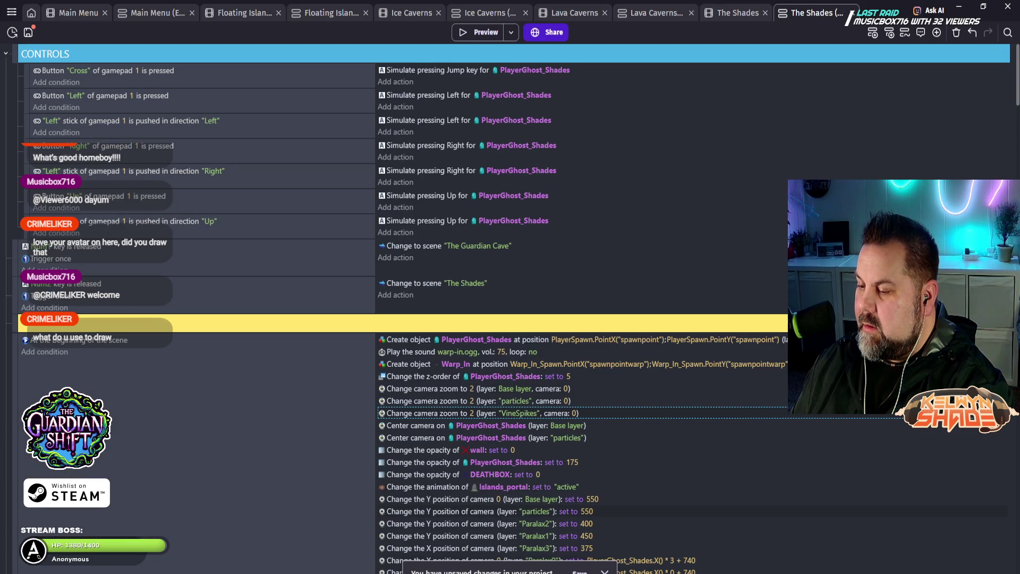
scroll(399, 308, "down", 3)
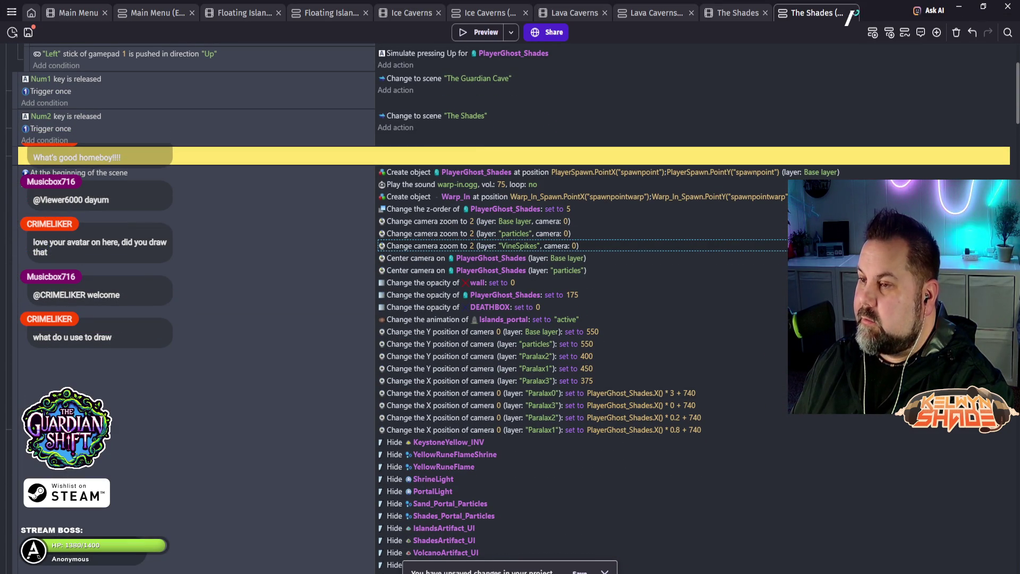
left_click(479, 32)
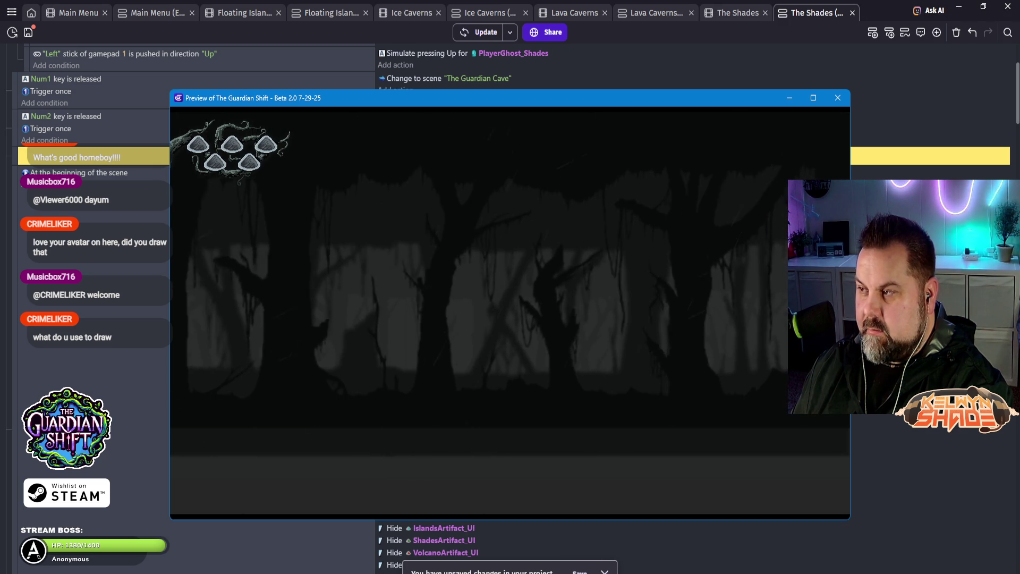
key("alt+F4")
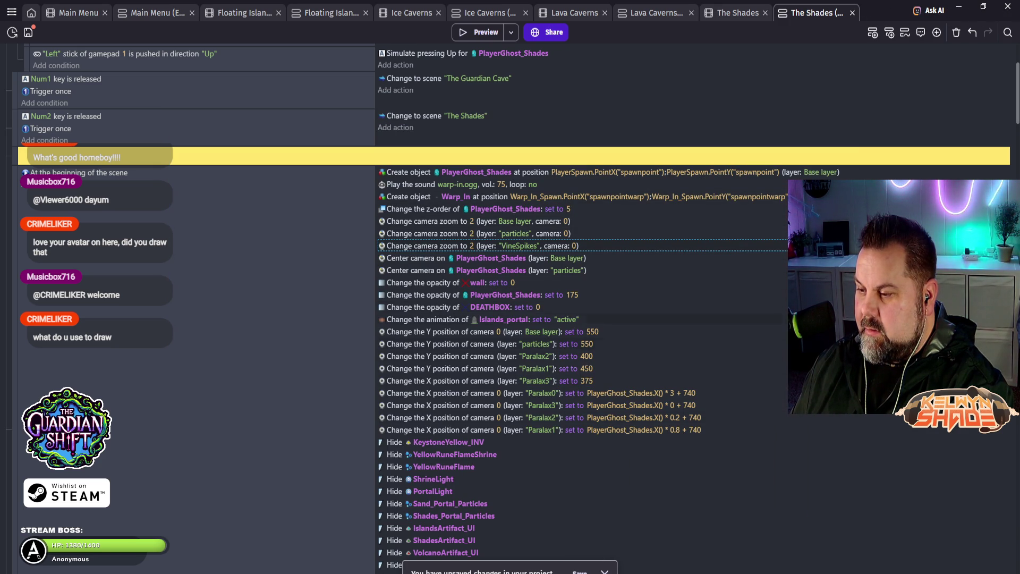
left_click(478, 344)
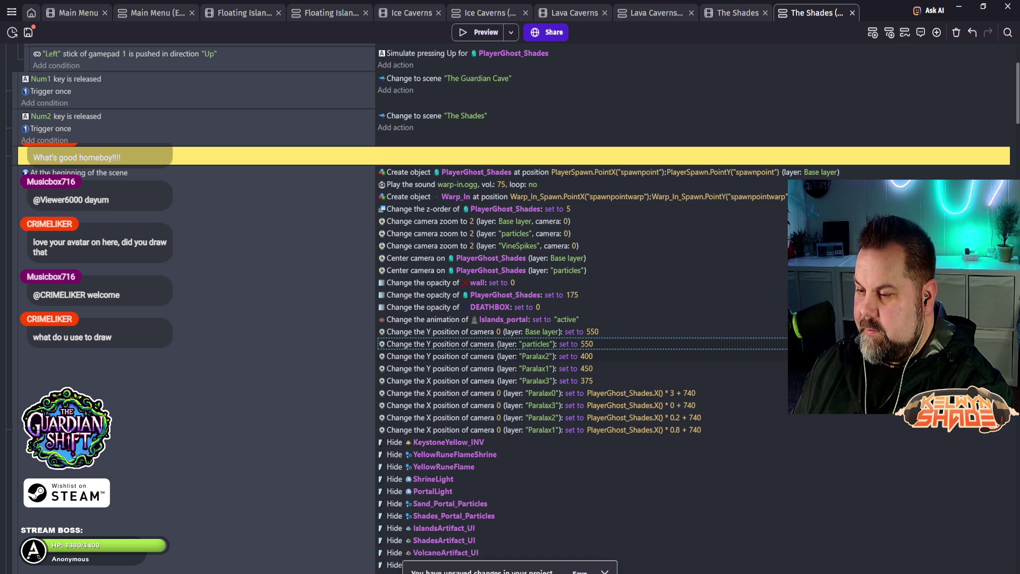
Step: Set camera number 0 on the particles and Paralax2 camera Y-position actions
double_click(478, 344)
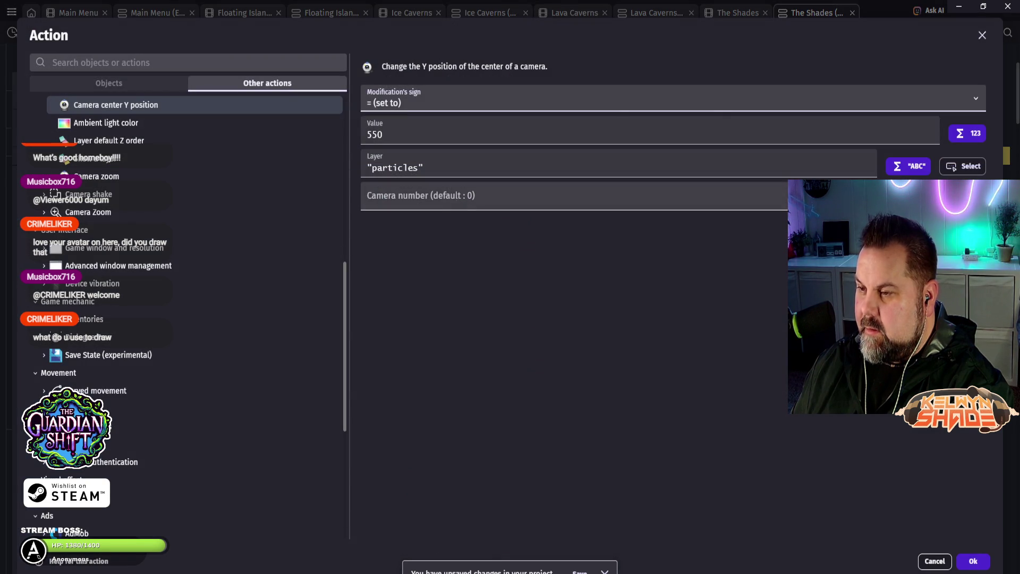
type("0")
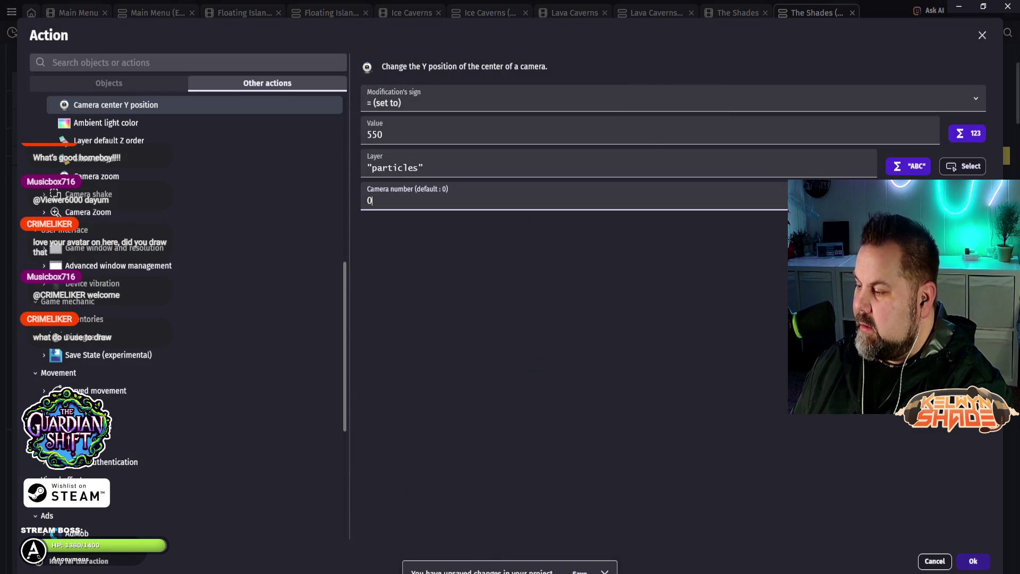
left_click(973, 561)
left_click(478, 356)
double_click(479, 356)
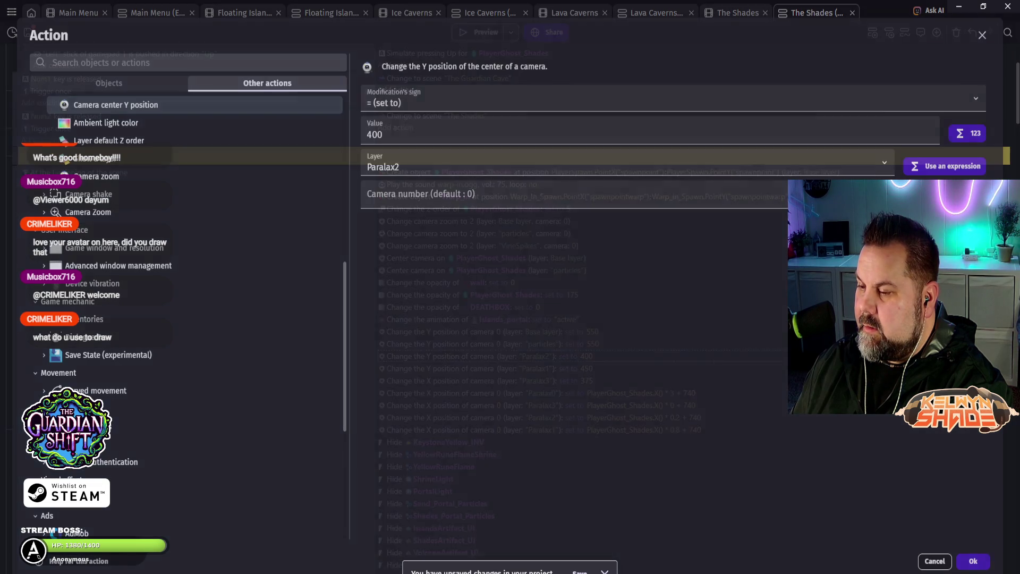
type("0")
left_click(973, 561)
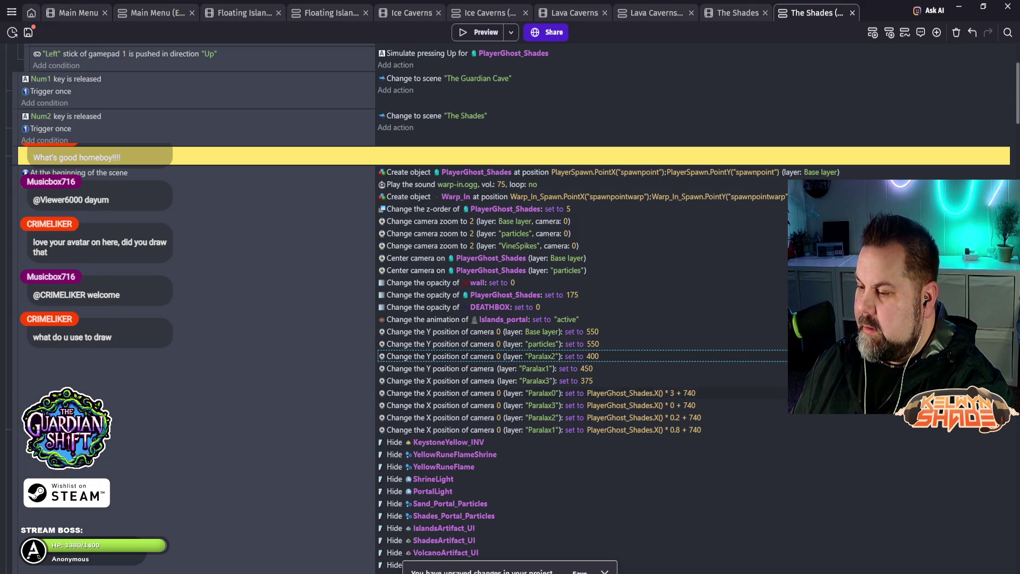
Step: Set camera number 0 on the Paralax1 Y and Paralax3 X (375) actions, then preview the game
left_click(478, 368)
double_click(478, 368)
type("0")
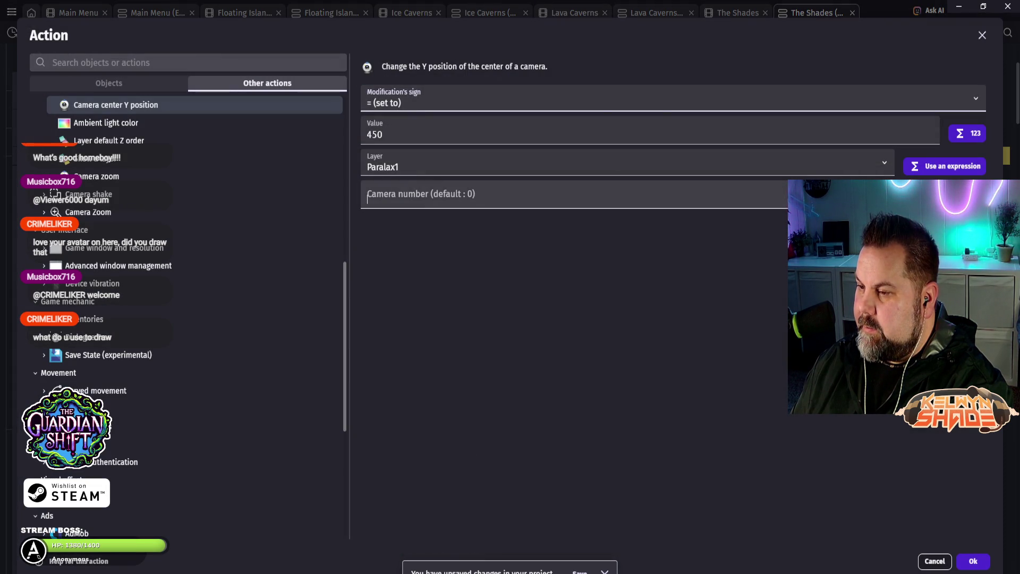
left_click(973, 562)
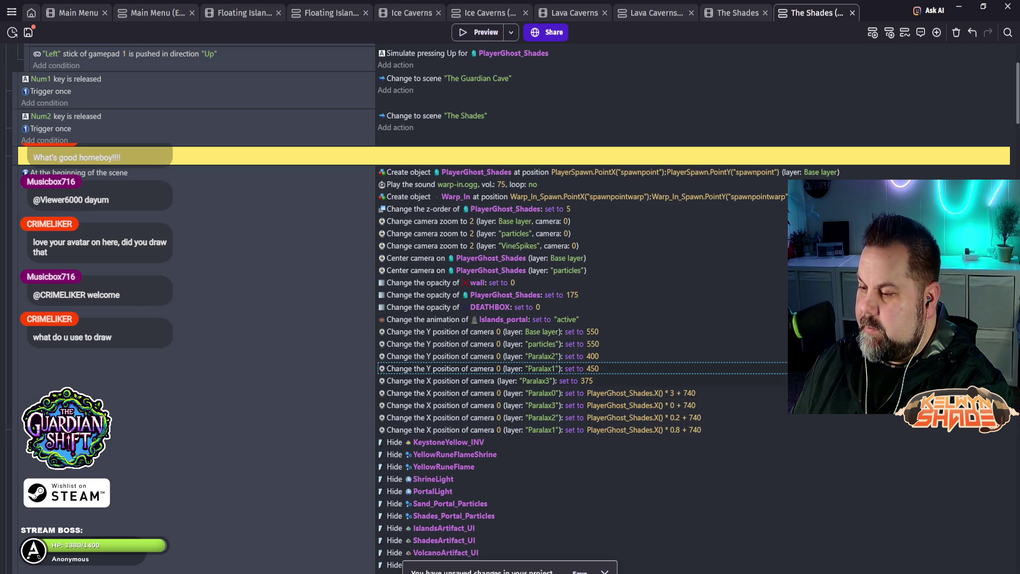
left_click(478, 381)
double_click(478, 380)
type("0")
left_click(973, 561)
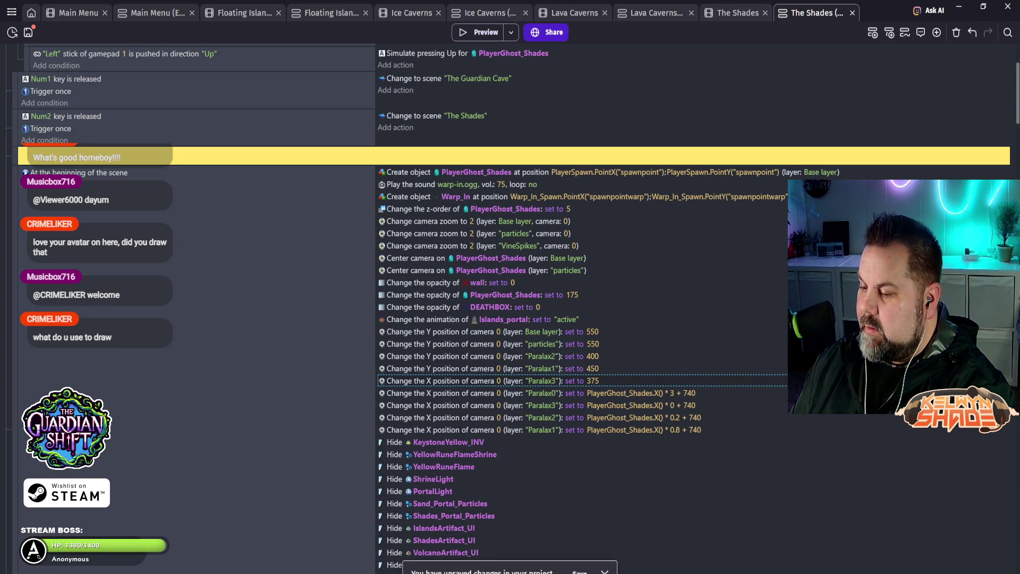
left_click(478, 33)
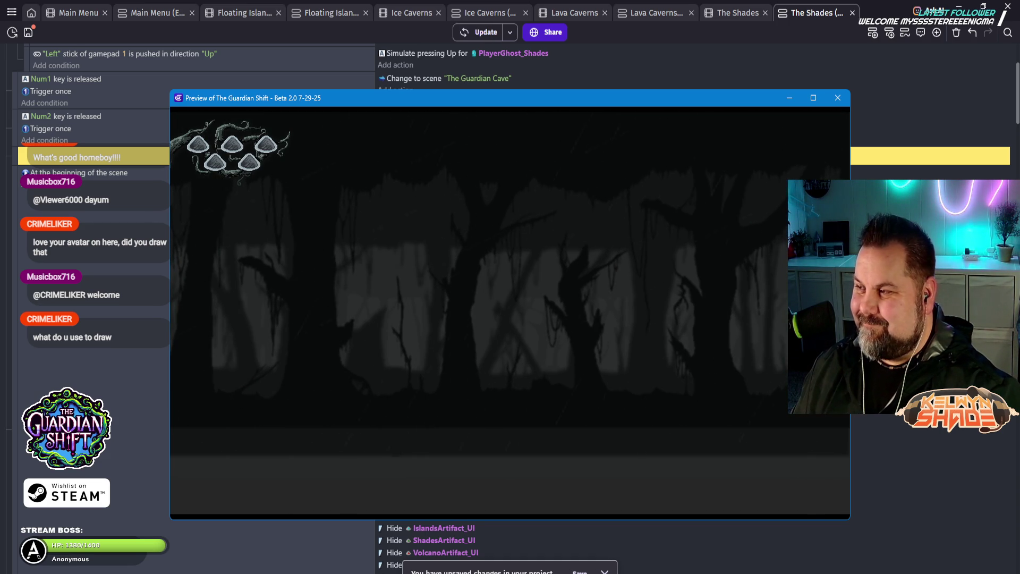
left_click(838, 98)
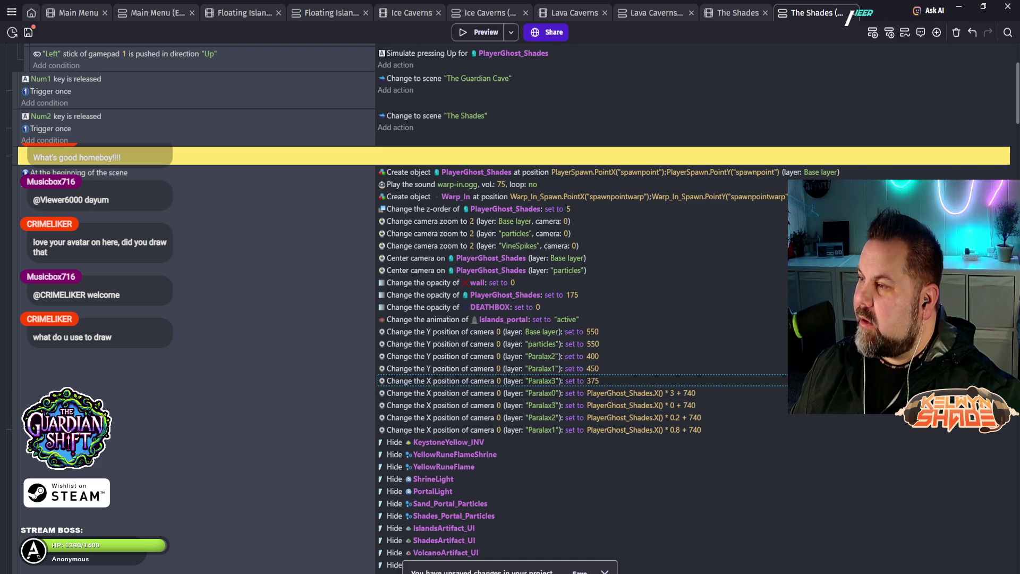
key("ctrl+shift+Tab")
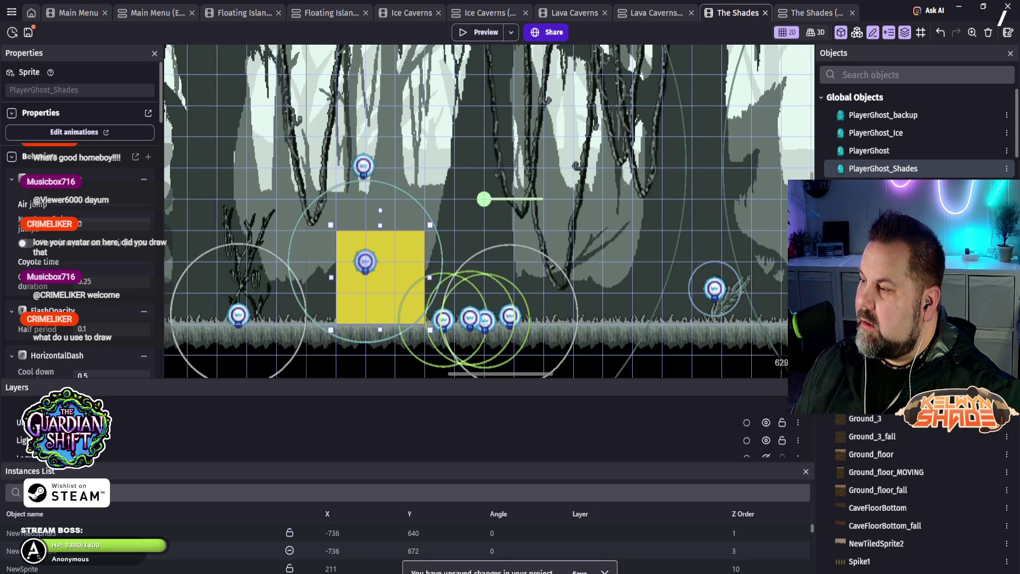
Step: Set Camera offset Y to 550 in PlayerGhost_Shades' SmoothCamera advanced properties, apply, and preview the game
double_click(363, 167)
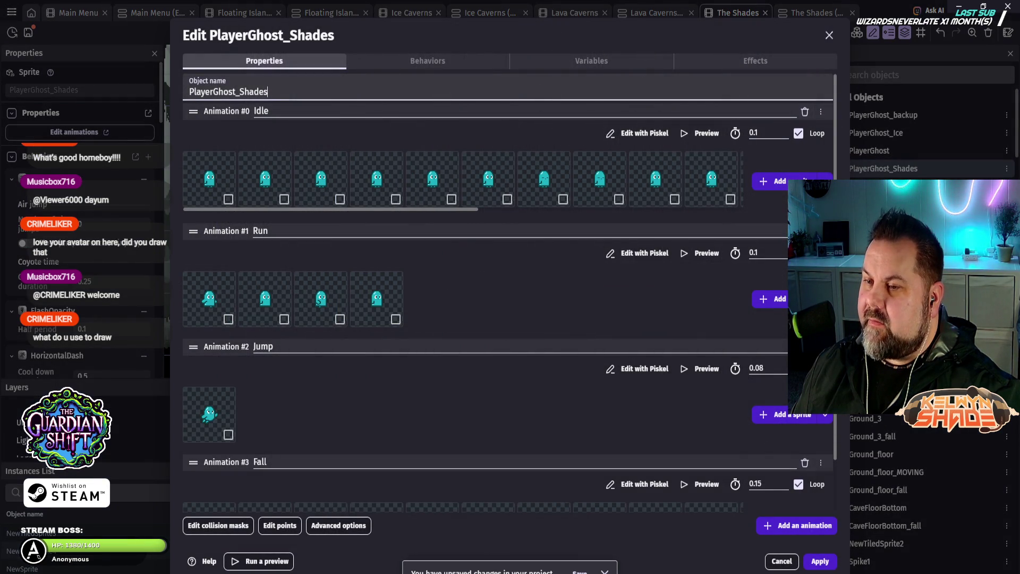
left_click(427, 61)
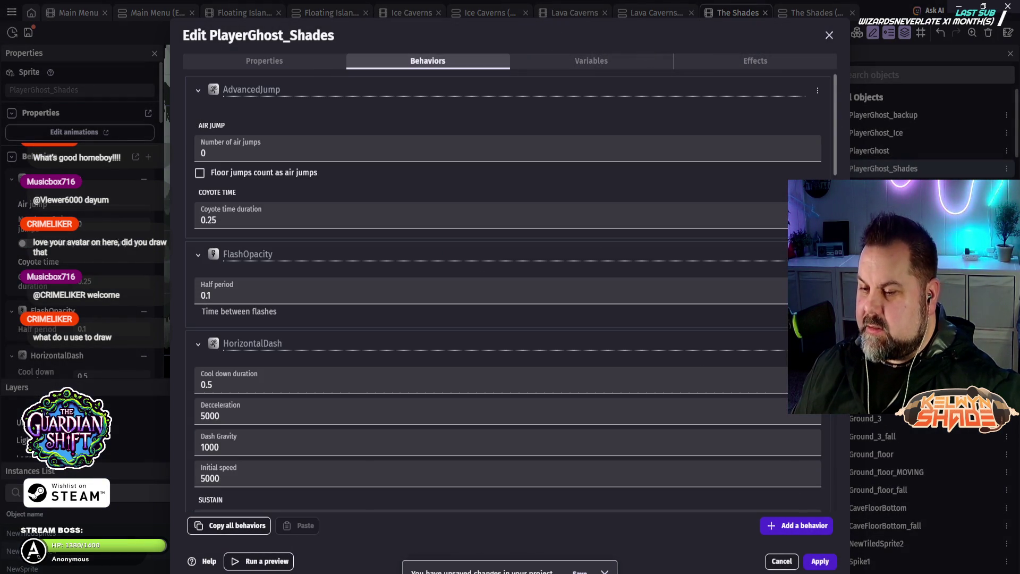
scroll(508, 292, "down", 15)
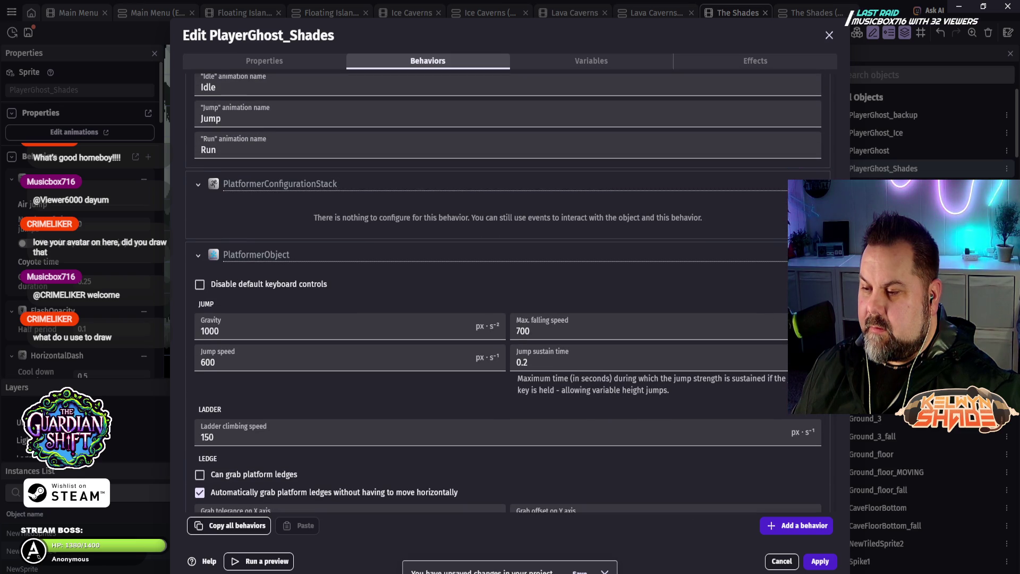
scroll(508, 292, "down", 5)
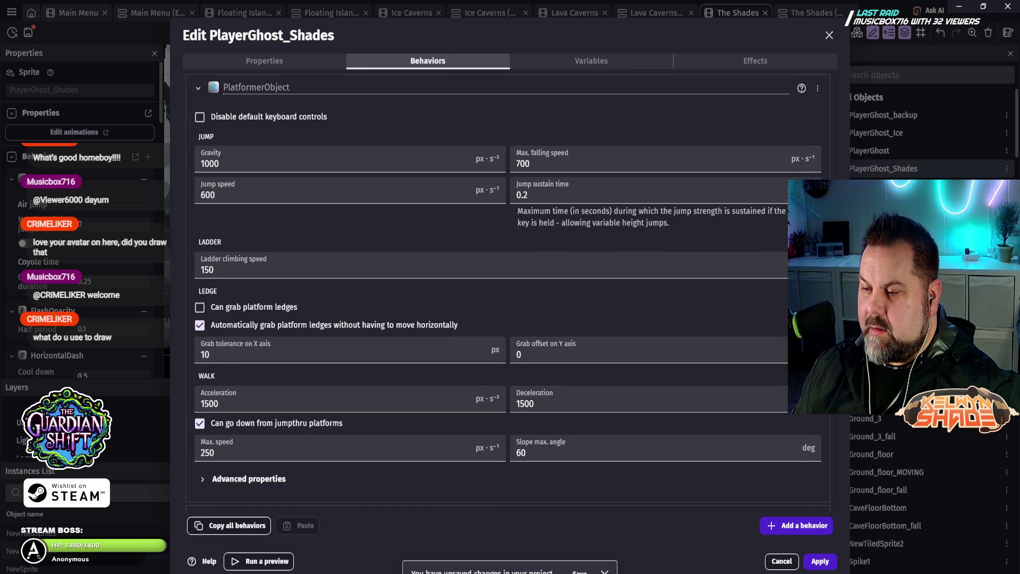
scroll(508, 293, "down", 3)
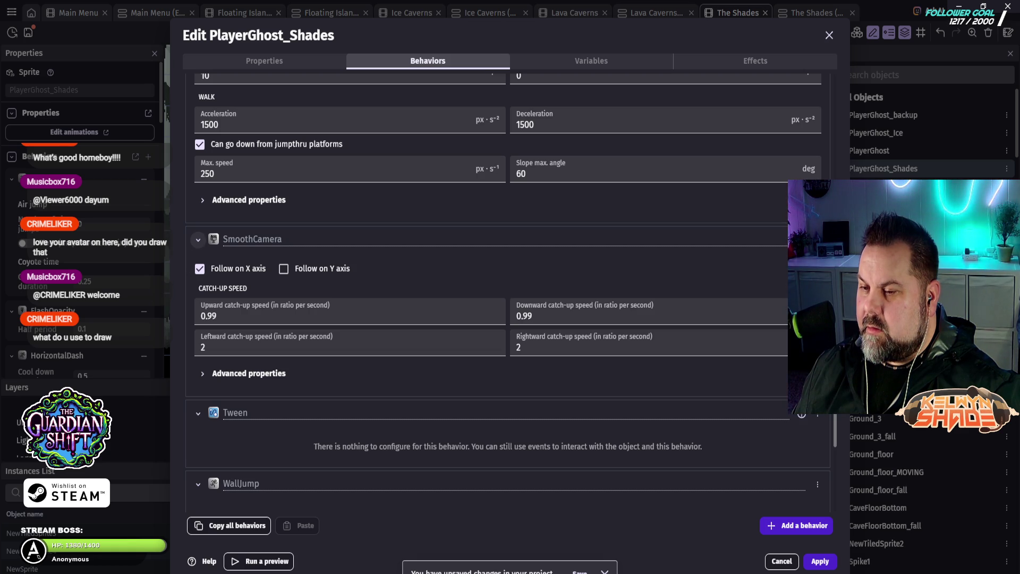
left_click(198, 239)
left_click(198, 240)
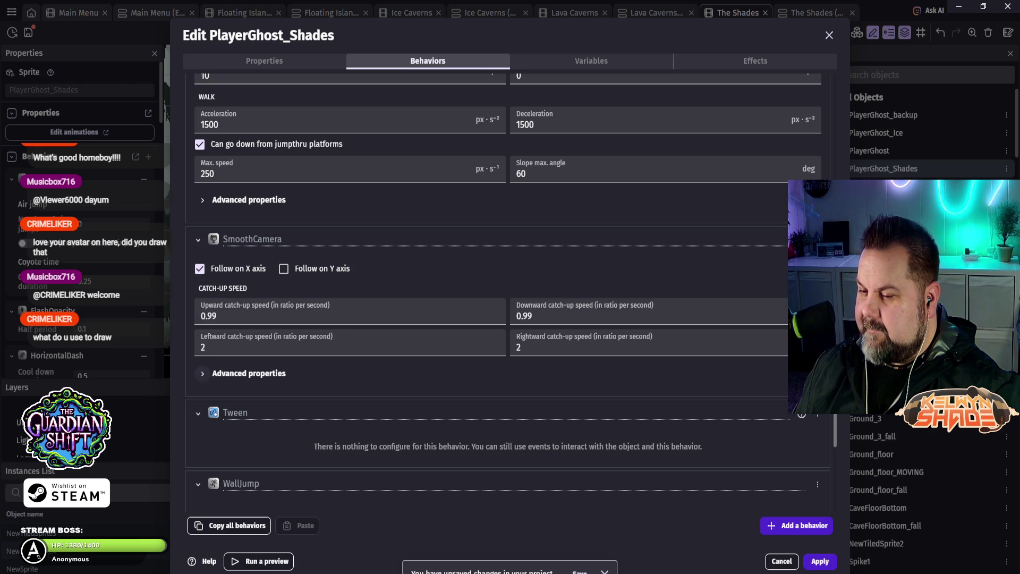
left_click(202, 374)
scroll(478, 422, "down", 3)
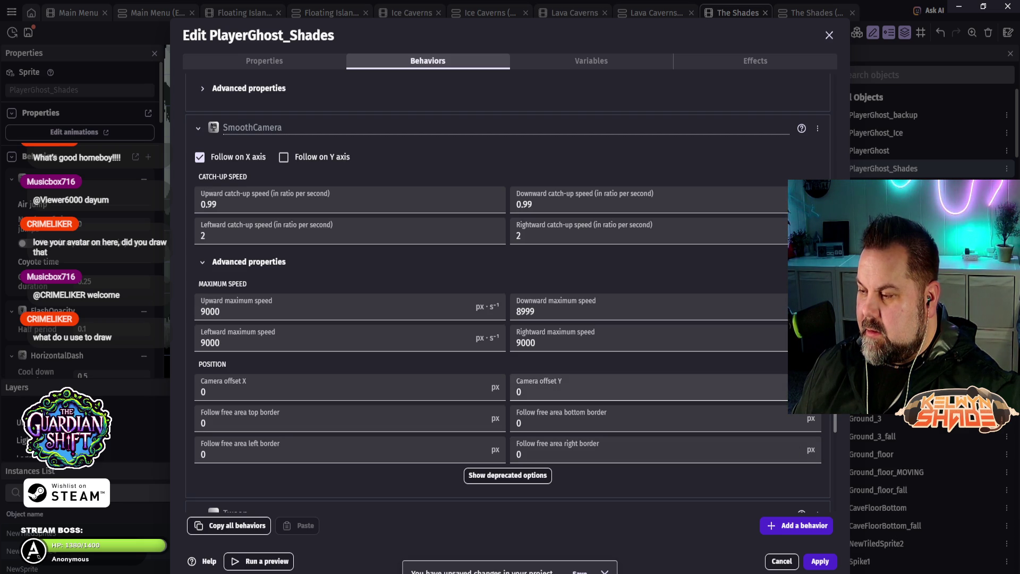
scroll(648, 387, "down", 1)
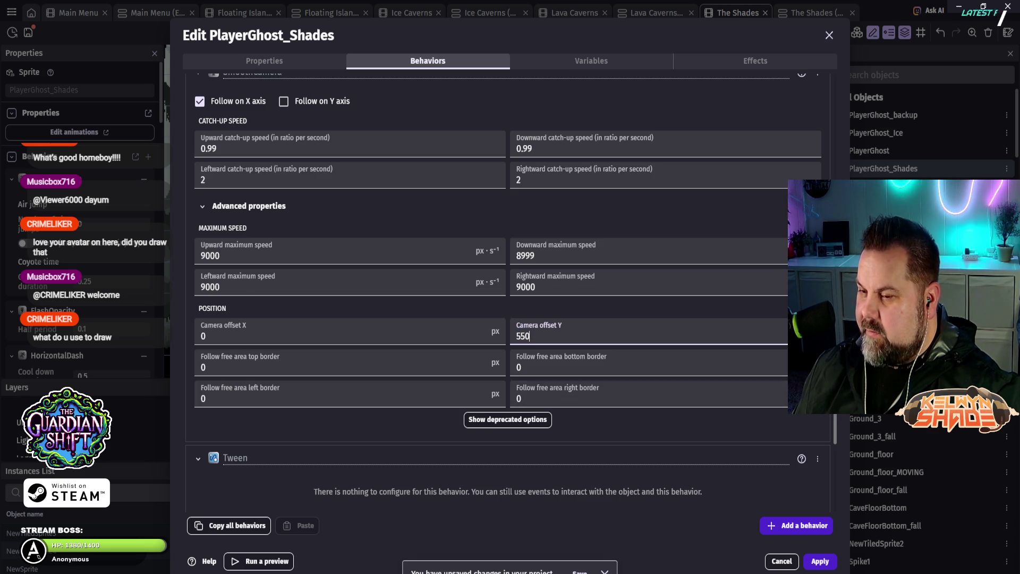
left_click(820, 561)
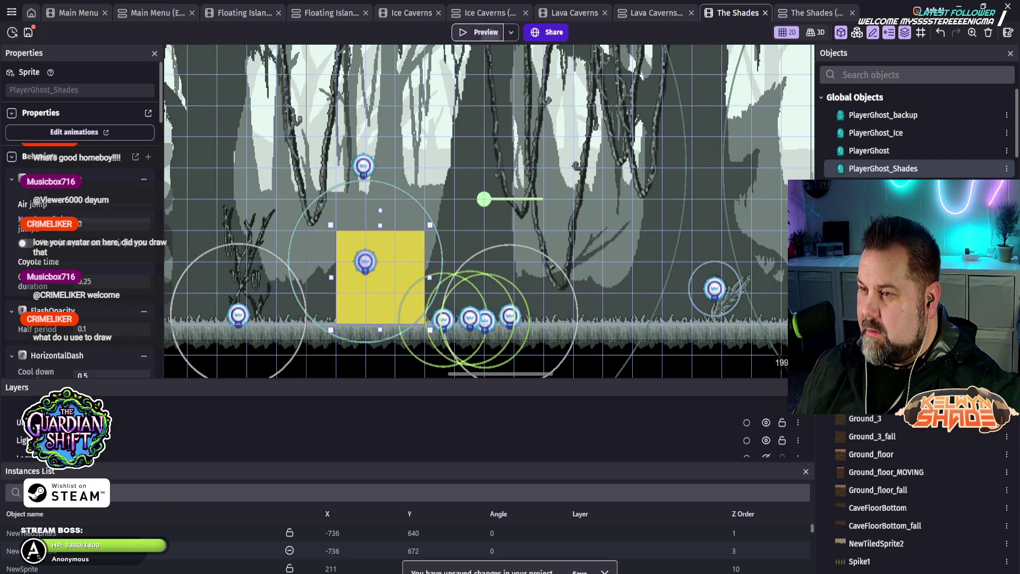
left_click(477, 32)
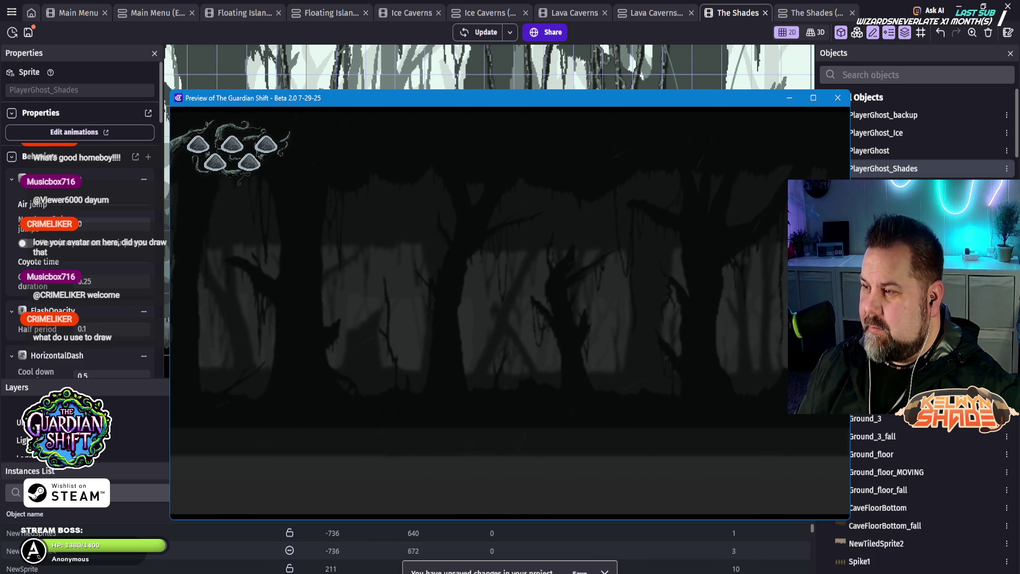
key("alt+F4")
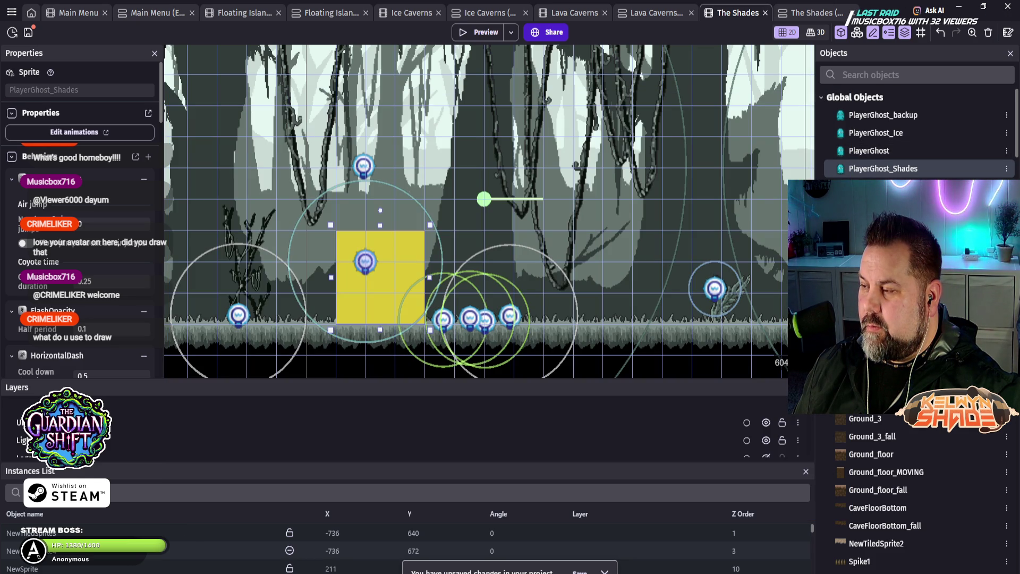
Step: Tick Follow on Y axis in PlayerGhost_Shades' SmoothCamera behavior, apply, and preview the game
double_click(883, 169)
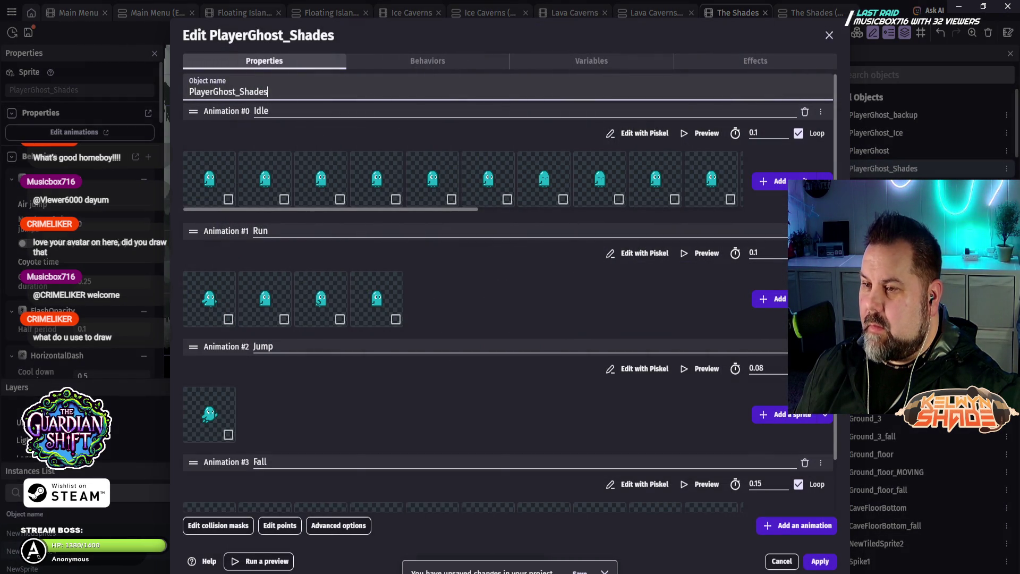
left_click(428, 61)
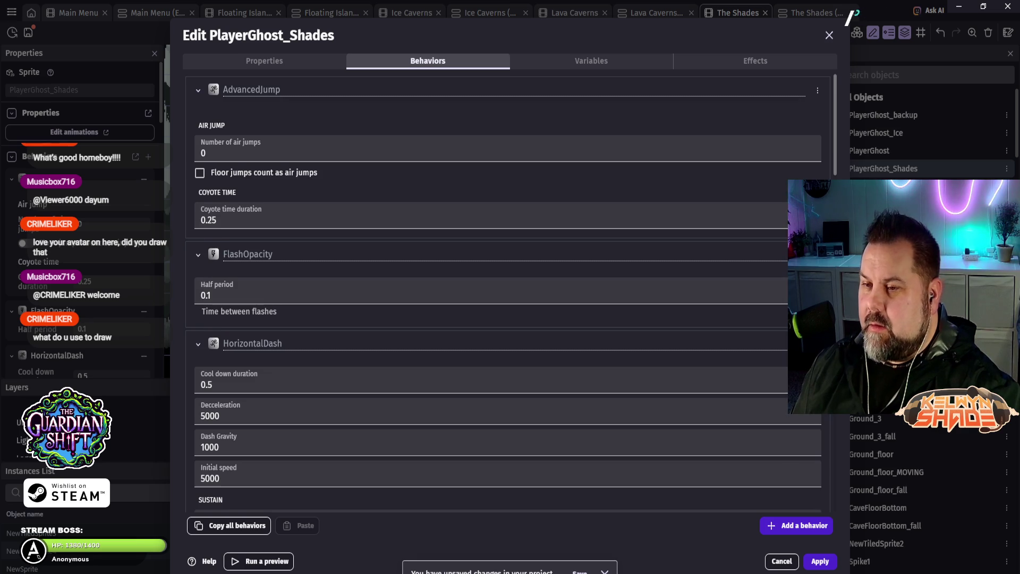
scroll(504, 294, "down", 2)
scroll(504, 294, "down", 10)
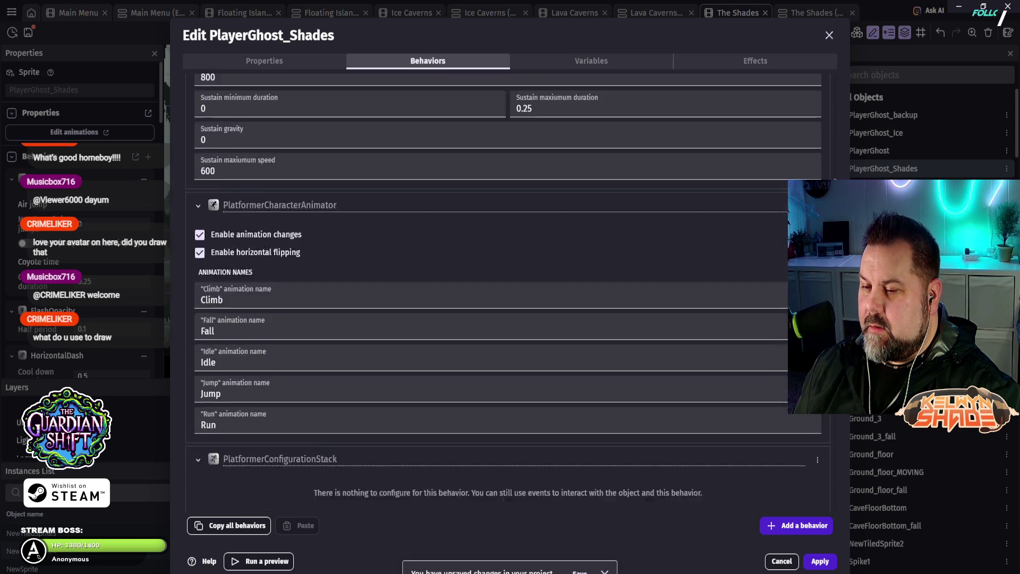
scroll(504, 293, "down", 8)
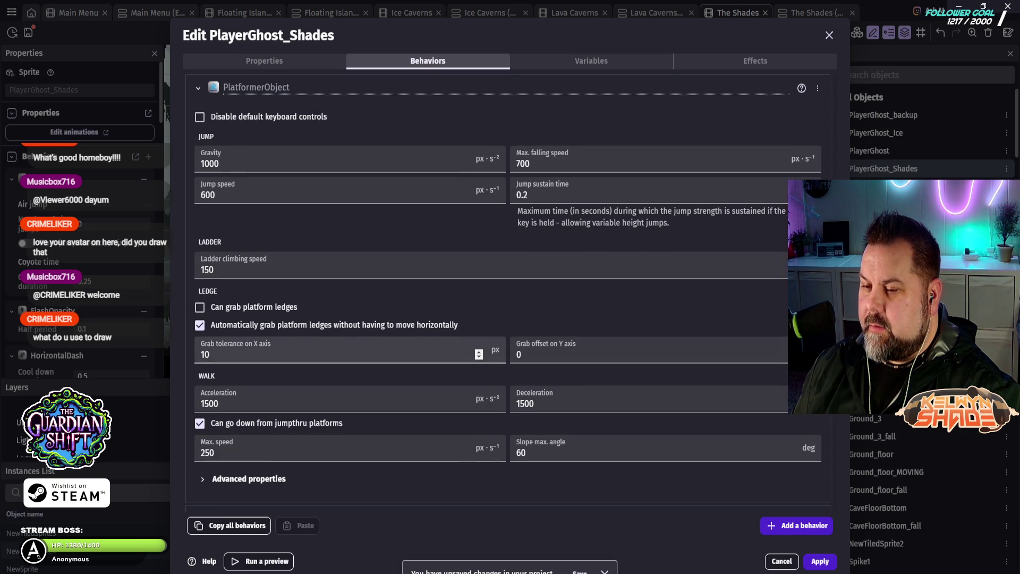
scroll(284, 325, "down", 2)
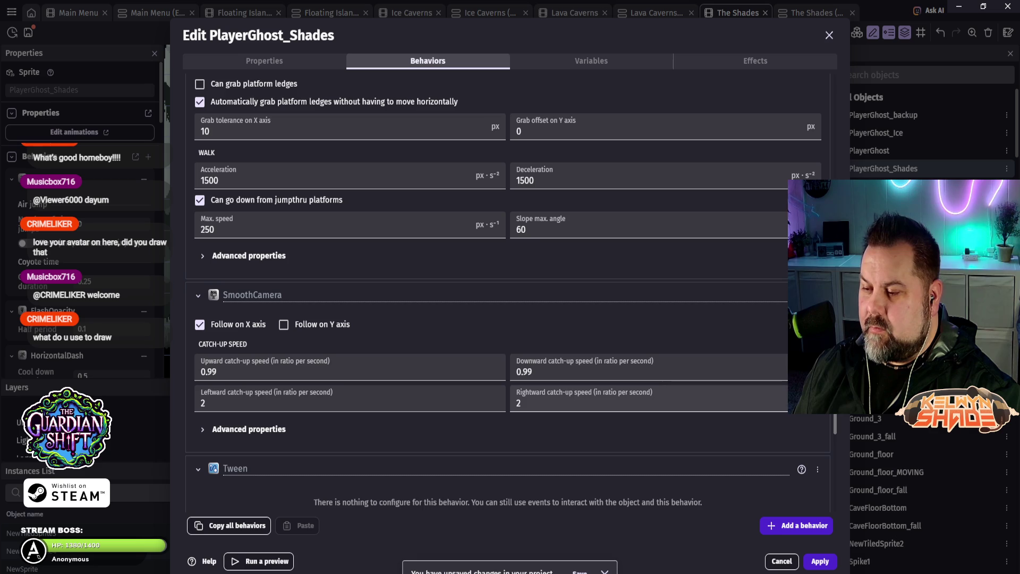
scroll(239, 330, "down", 2)
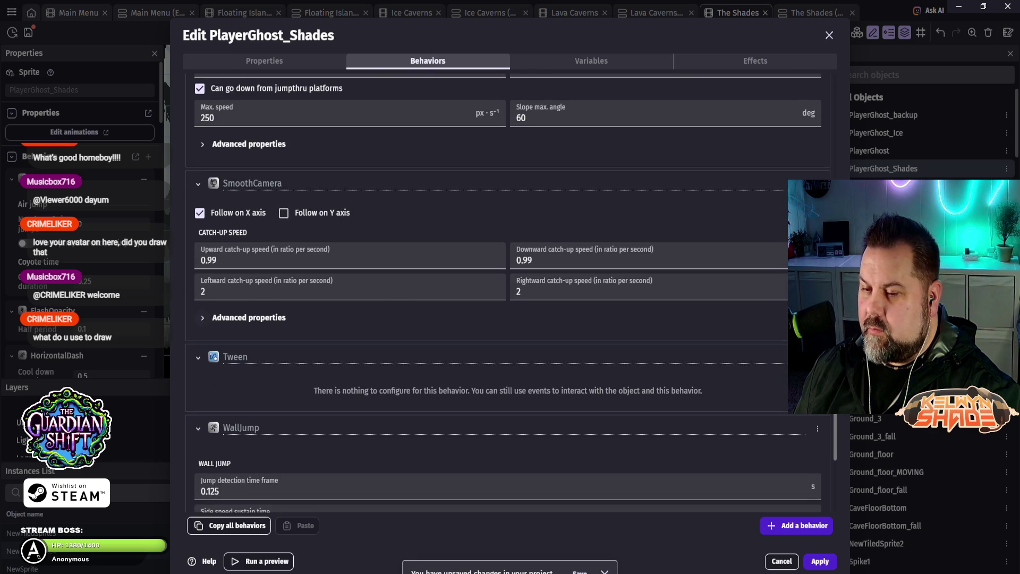
left_click(202, 317)
scroll(239, 319, "down", 2)
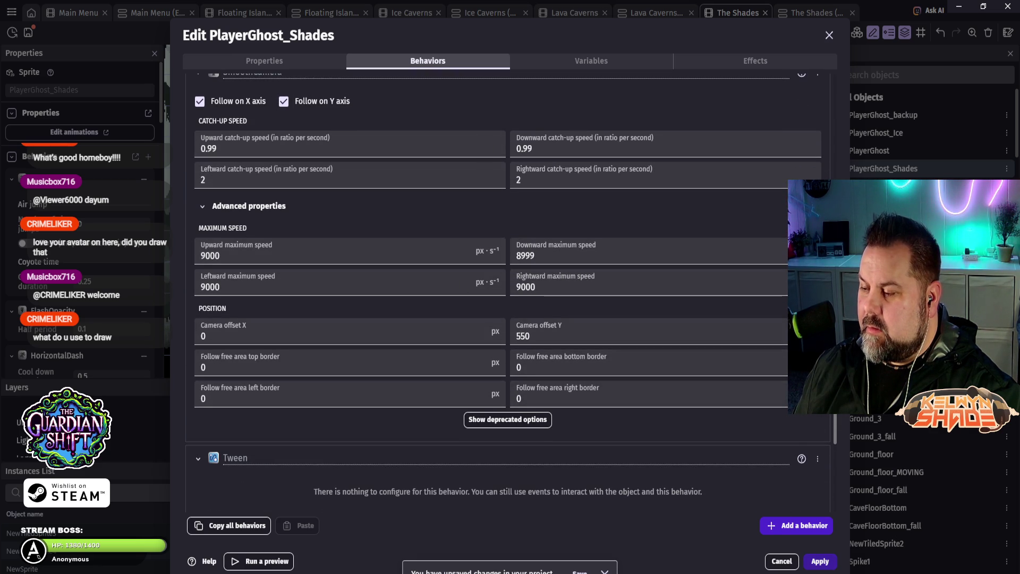
left_click(821, 561)
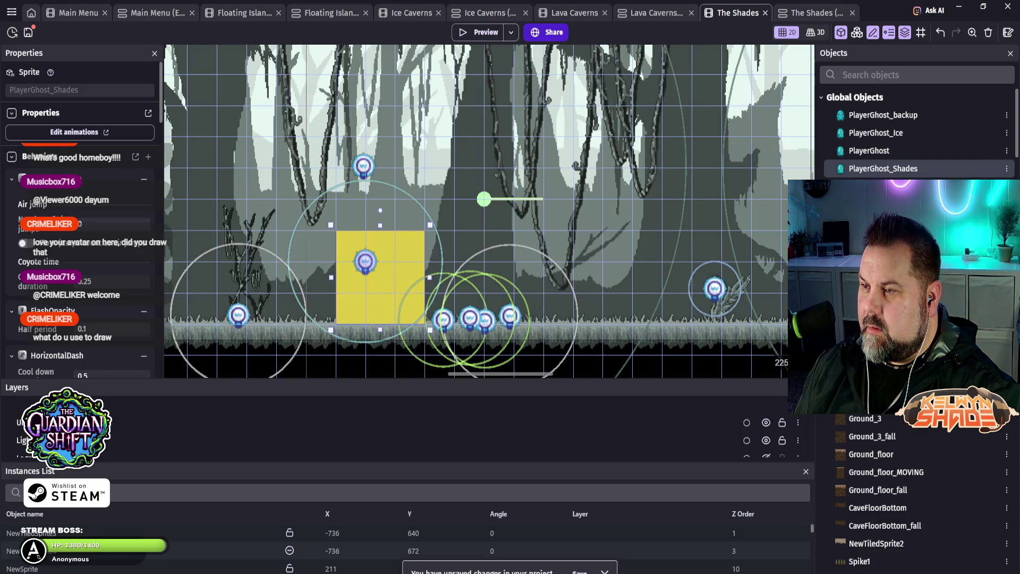
left_click(478, 31)
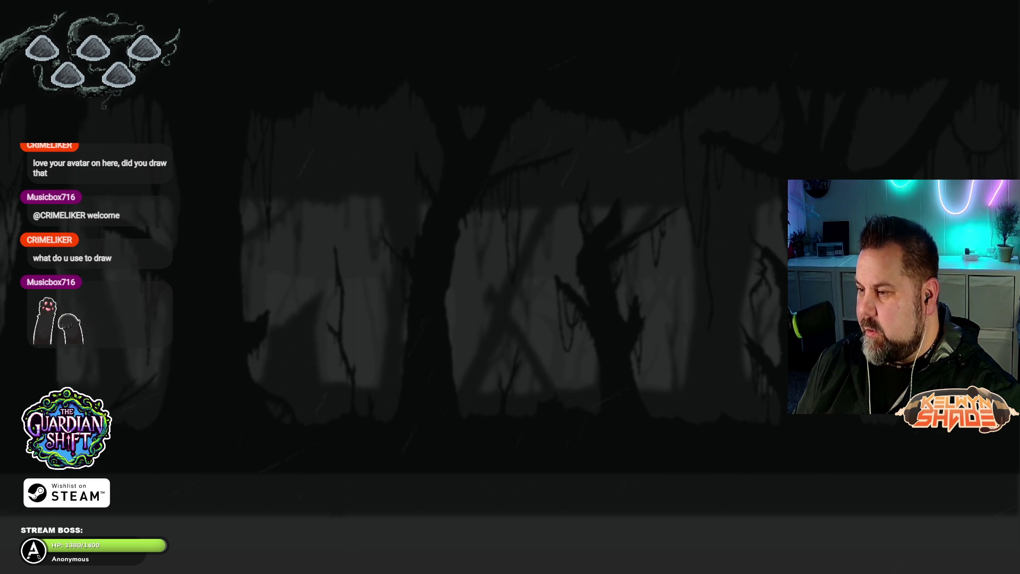
Step: Exit fullscreen, close the game preview, and reopen PlayerGhost_Shades in the object editor
key("Escape")
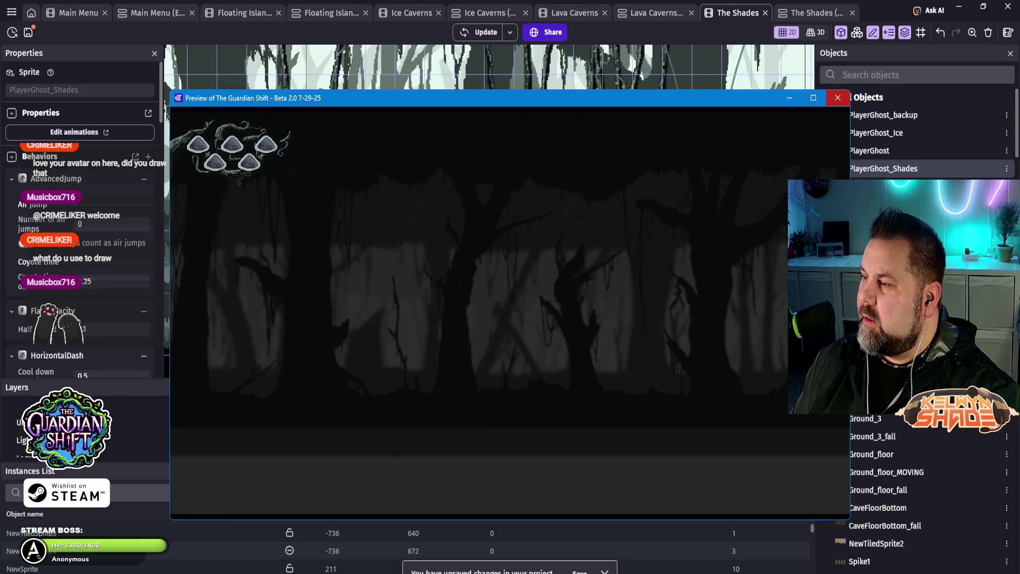
left_click(838, 98)
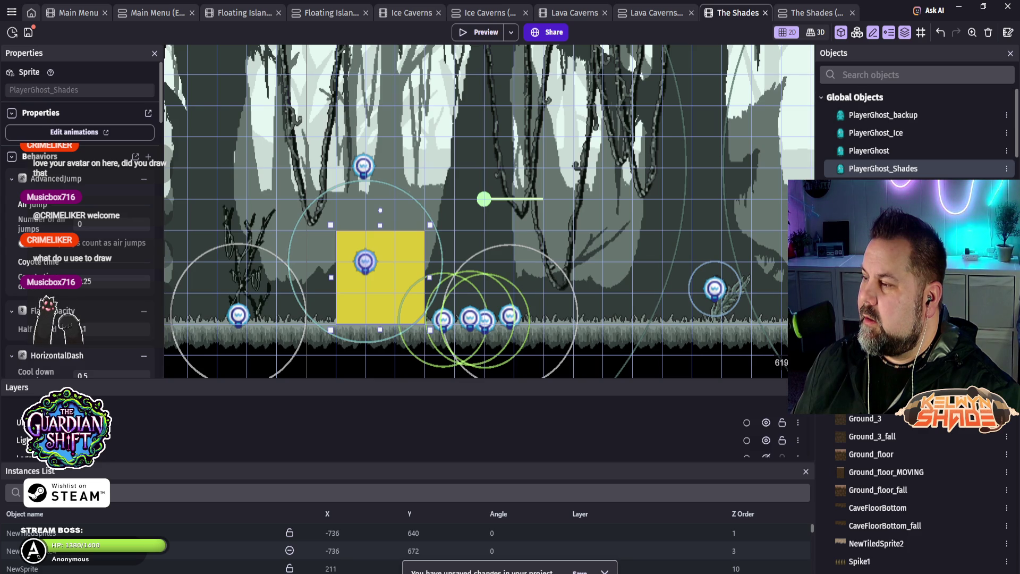
double_click(883, 168)
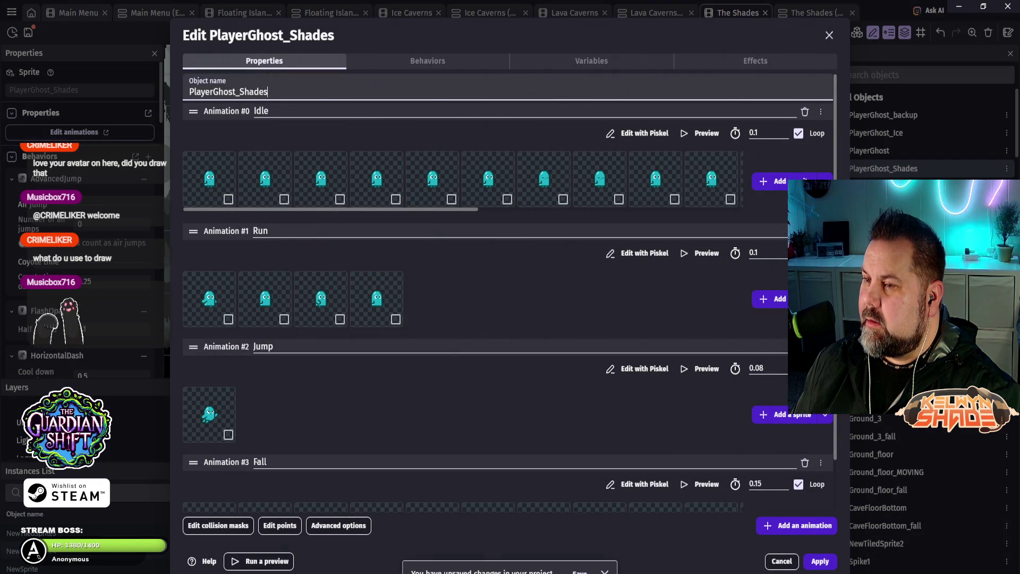
Step: Untick Follow on Y axis in PlayerGhost_Shades' SmoothCamera, set Camera offset Y to -550, and apply
left_click(428, 61)
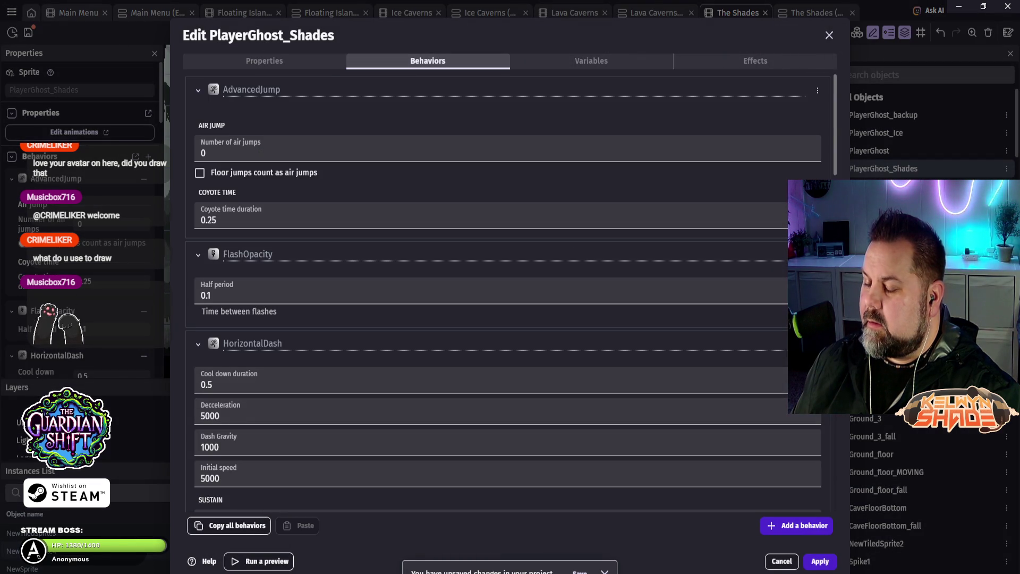
scroll(508, 292, "down", 1)
scroll(507, 292, "down", 3)
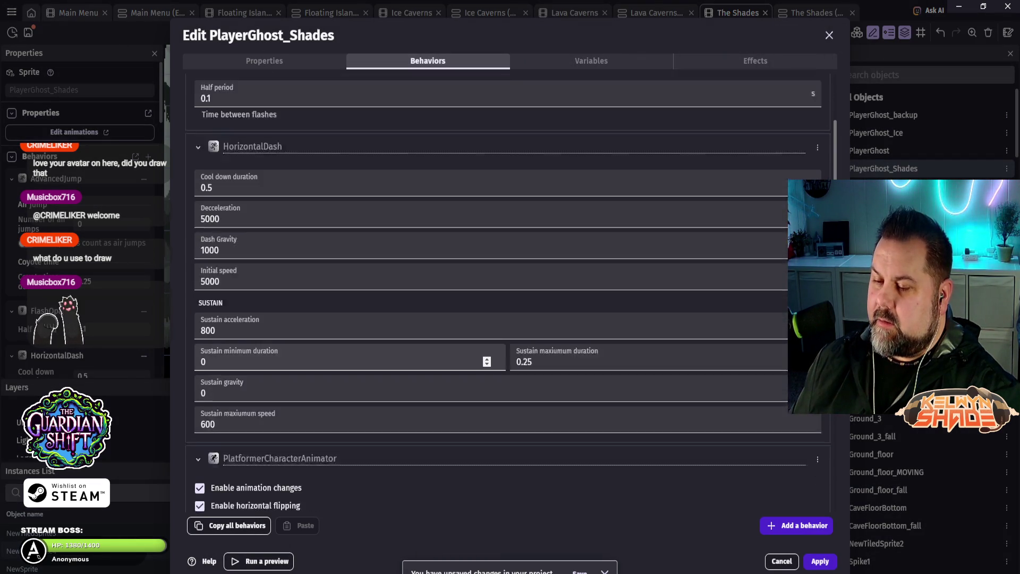
scroll(507, 293, "down", 9)
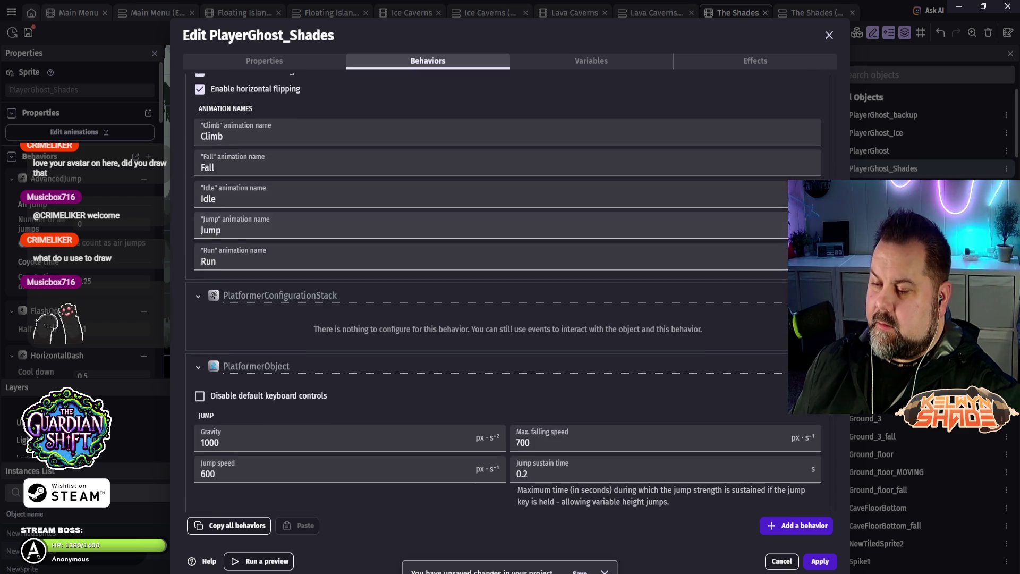
scroll(507, 292, "down", 2)
scroll(507, 293, "down", 5)
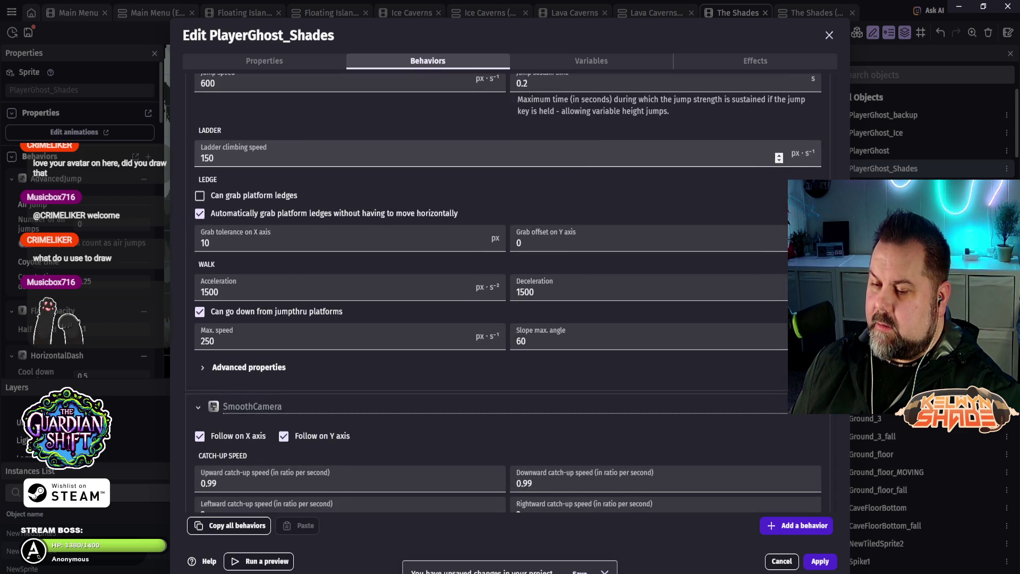
scroll(507, 292, "down", 1)
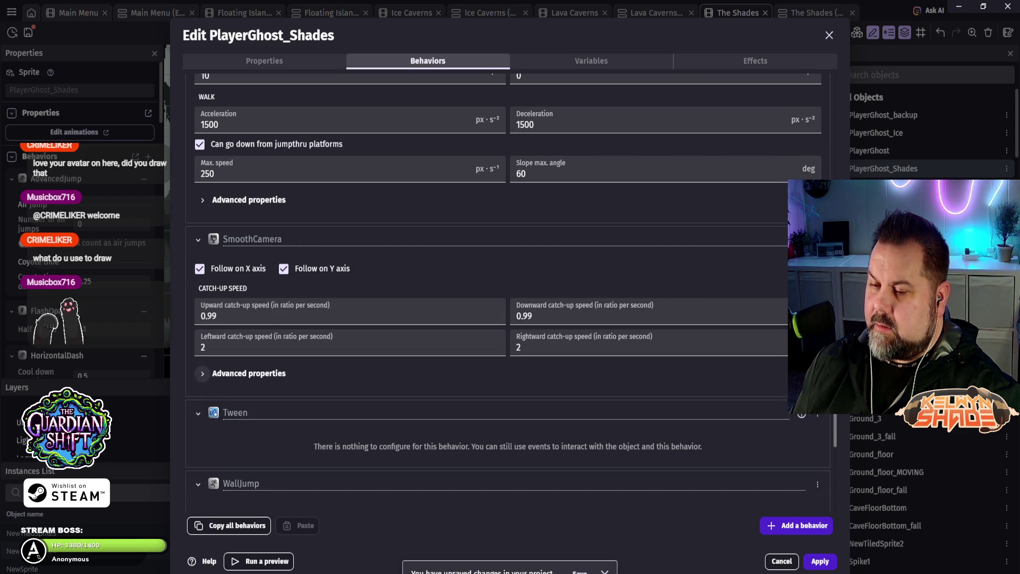
left_click(248, 373)
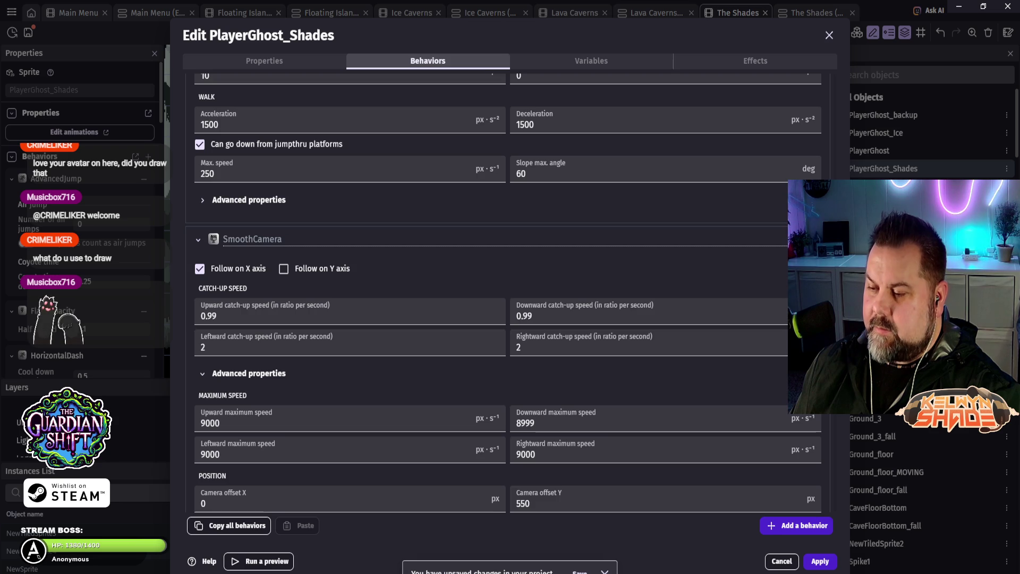
scroll(507, 292, "down", 2)
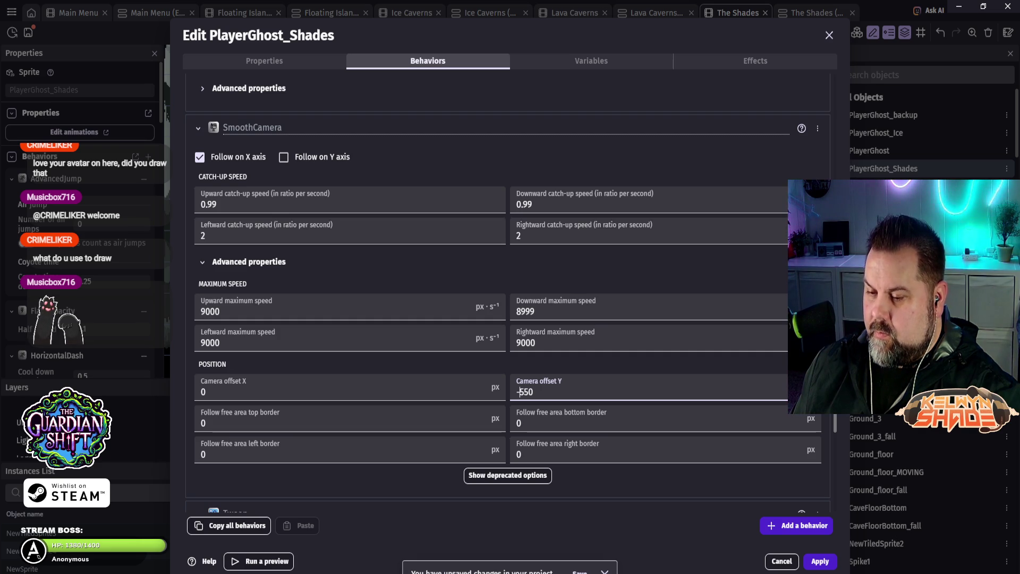
scroll(520, 336, "down", 1)
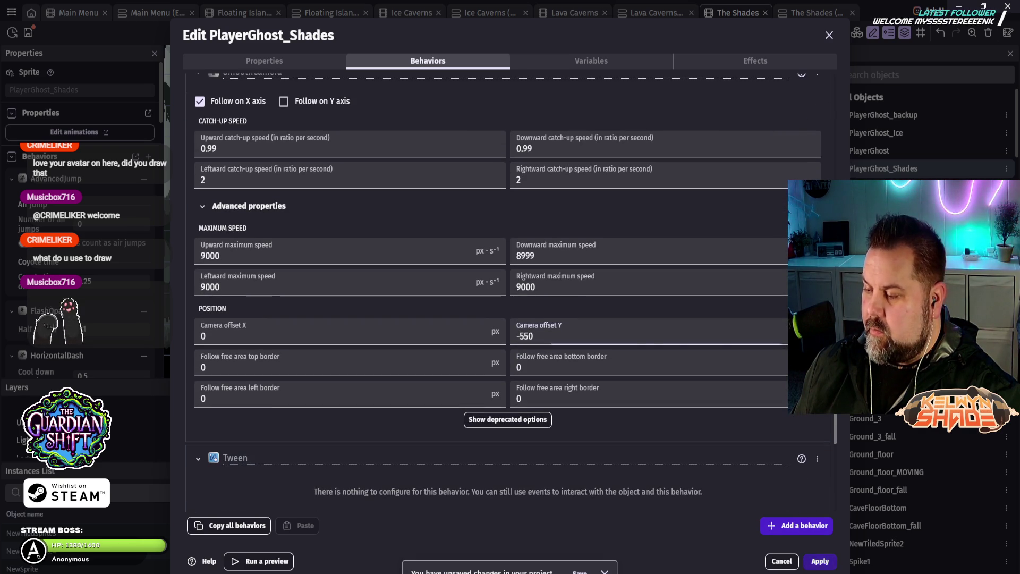
left_click(819, 561)
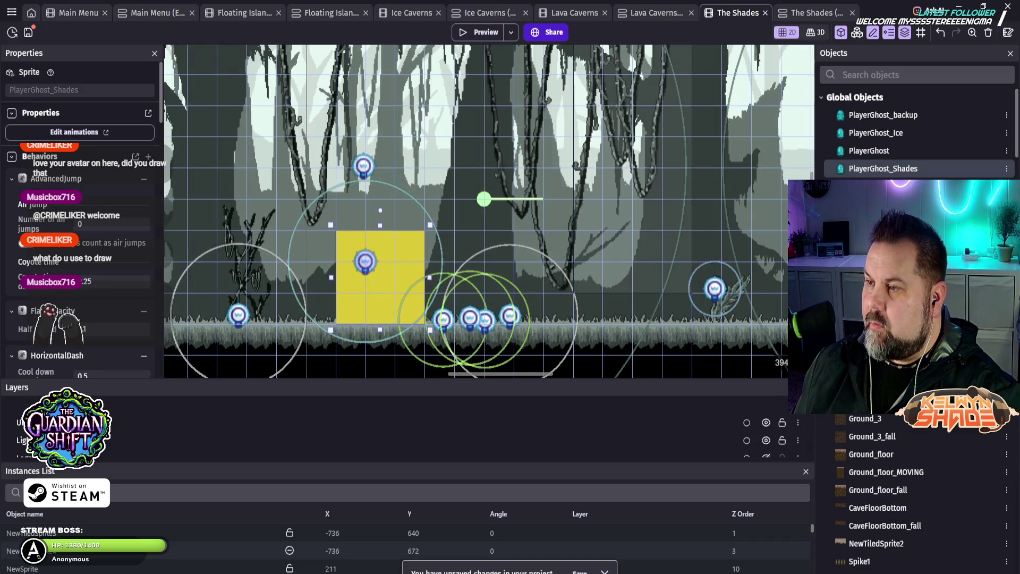
Step: Preview the game, then review PlayerGhost_Shades' SmoothCamera behavior, which follows only the X axis
left_click(476, 32)
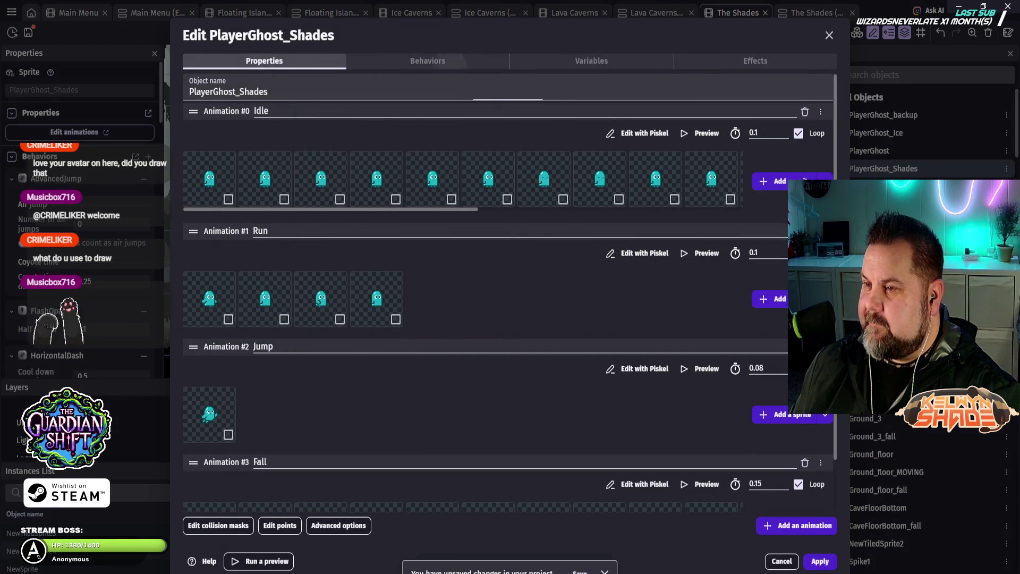
left_click(428, 61)
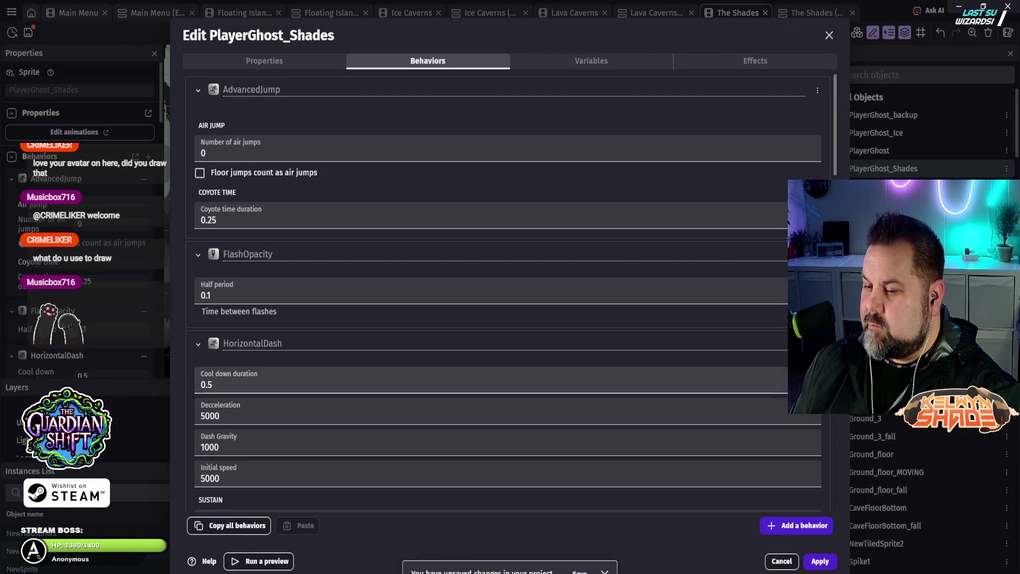
scroll(507, 293, "down", 7)
scroll(508, 293, "down", 12)
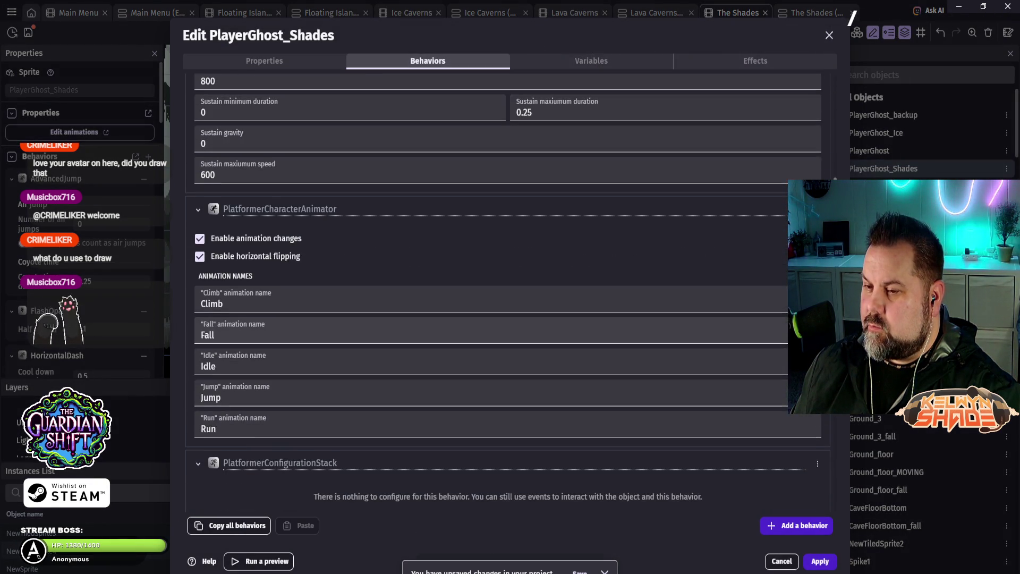
scroll(507, 292, "down", 4)
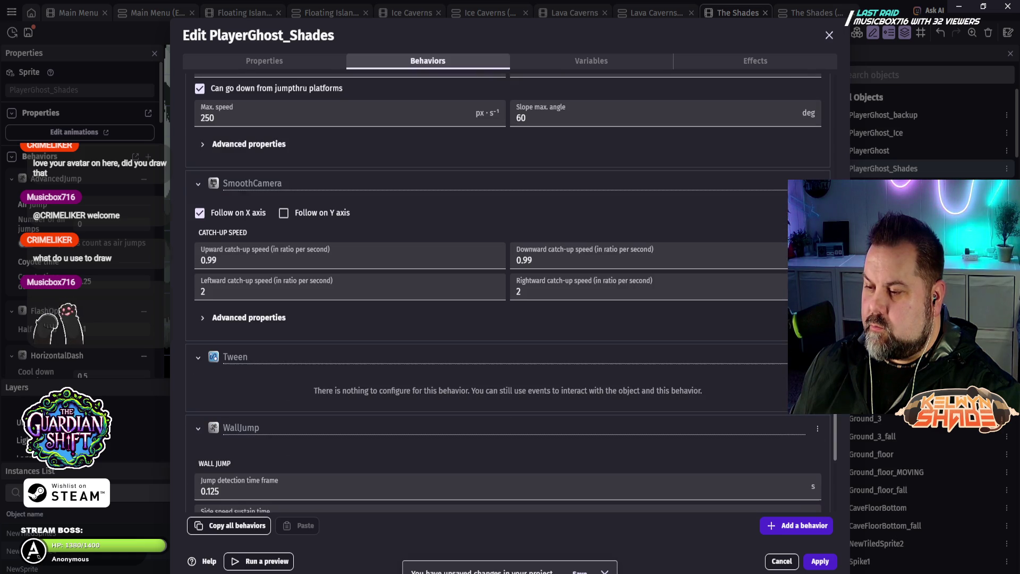
scroll(507, 292, "down", 4)
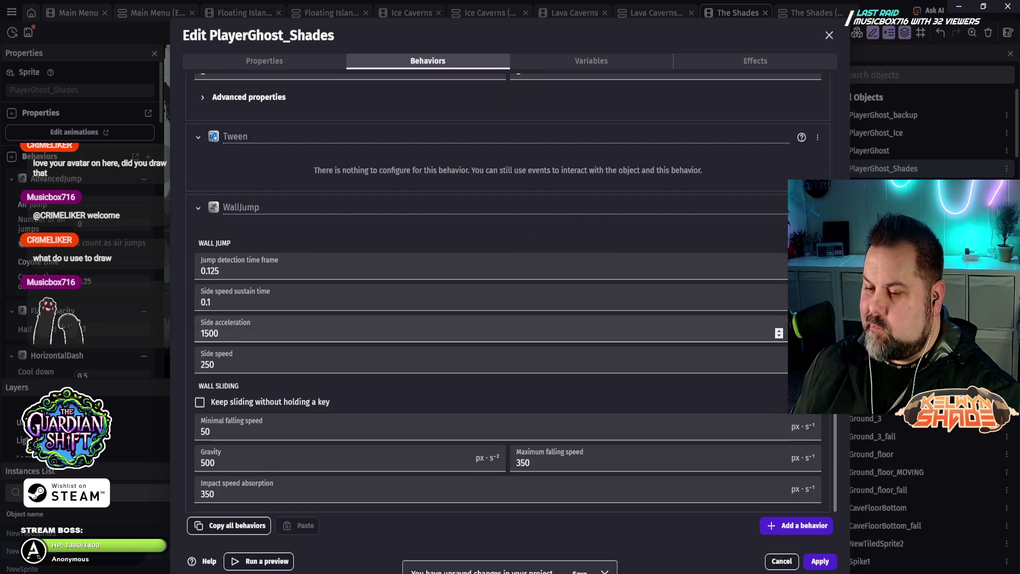
scroll(507, 292, "up", 3)
scroll(508, 292, "up", 3)
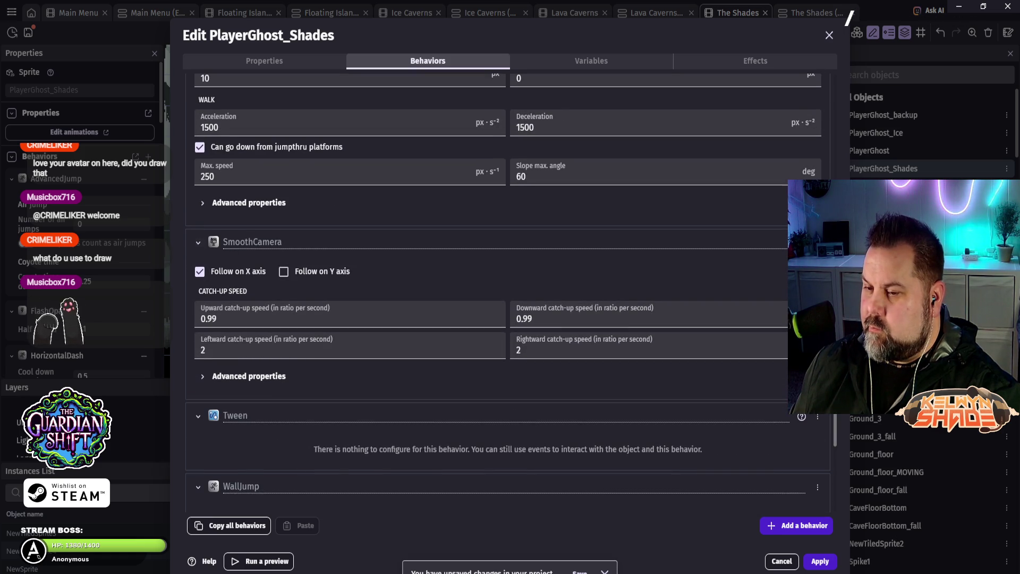
left_click(198, 242)
Step: In SmoothCamera's advanced properties, change Camera offset Y from -550 to 0
left_click(198, 243)
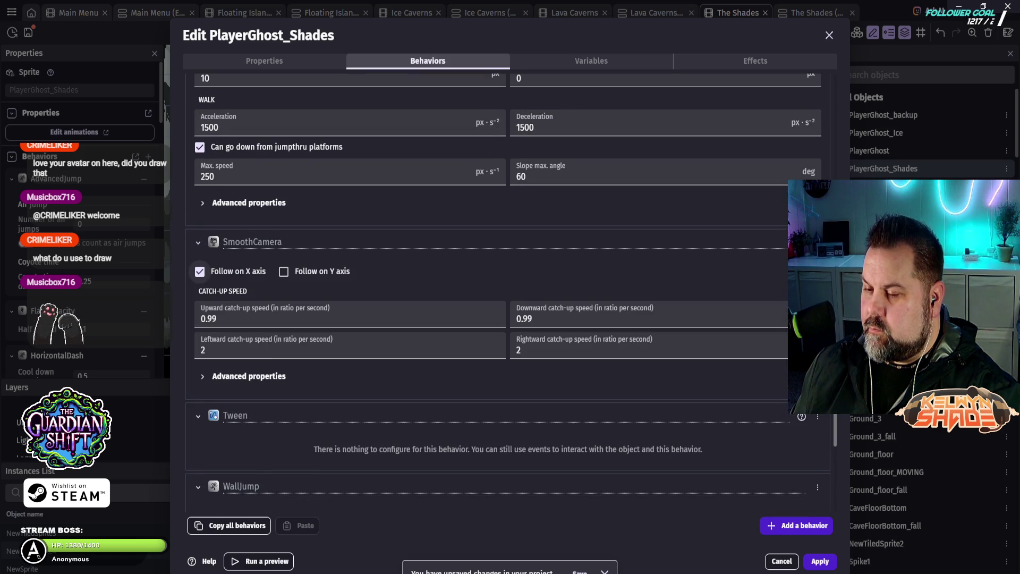
left_click(249, 376)
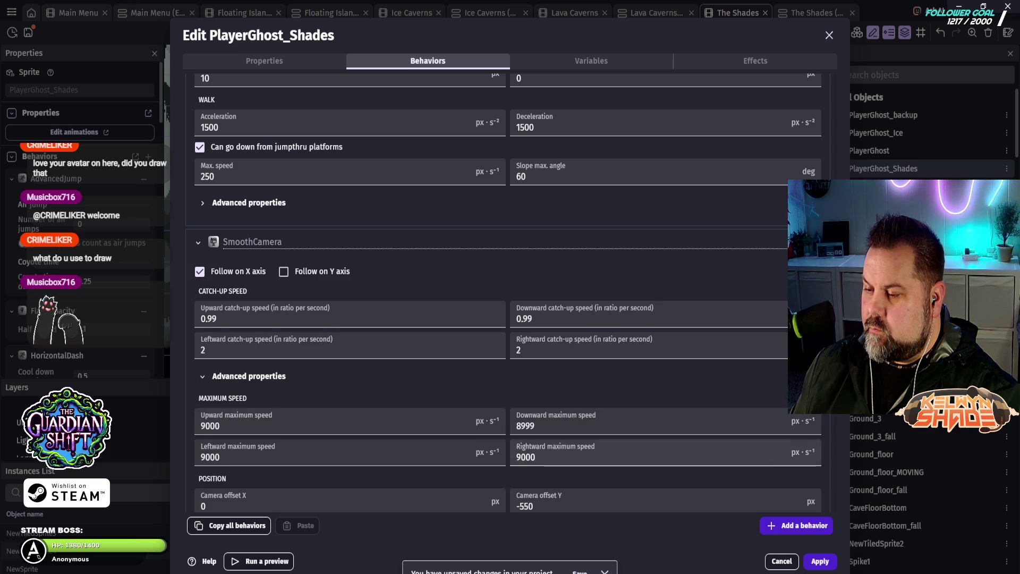
scroll(508, 292, "down", 2)
double_click(525, 402)
key("BackSpace")
type("0")
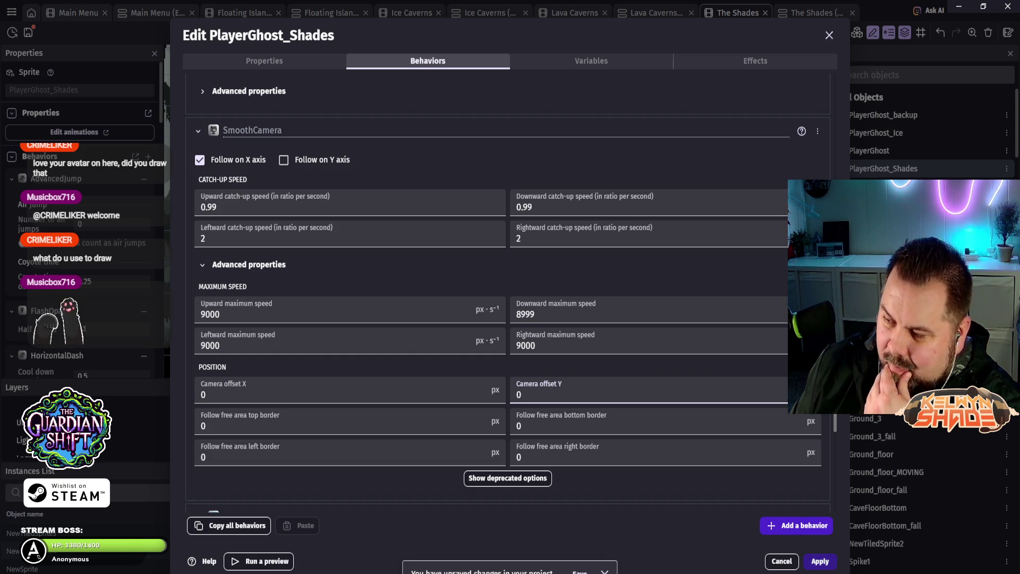
scroll(508, 292, "down", 2)
Step: Check PlayerGhost_Shades' behaviors, variables and properties, then apply the changes to close the editor
scroll(508, 292, "up", 5)
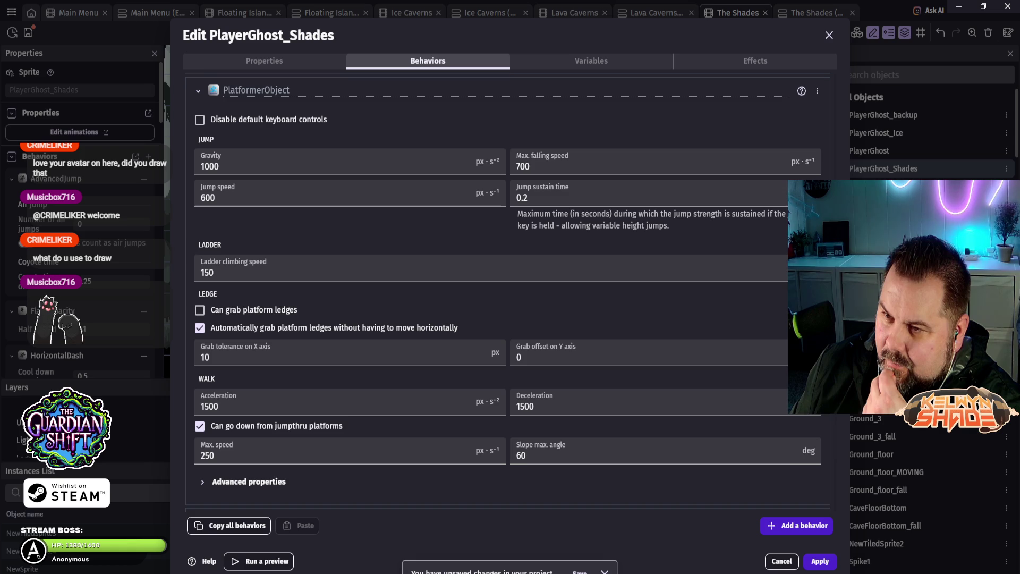
scroll(507, 292, "up", 3)
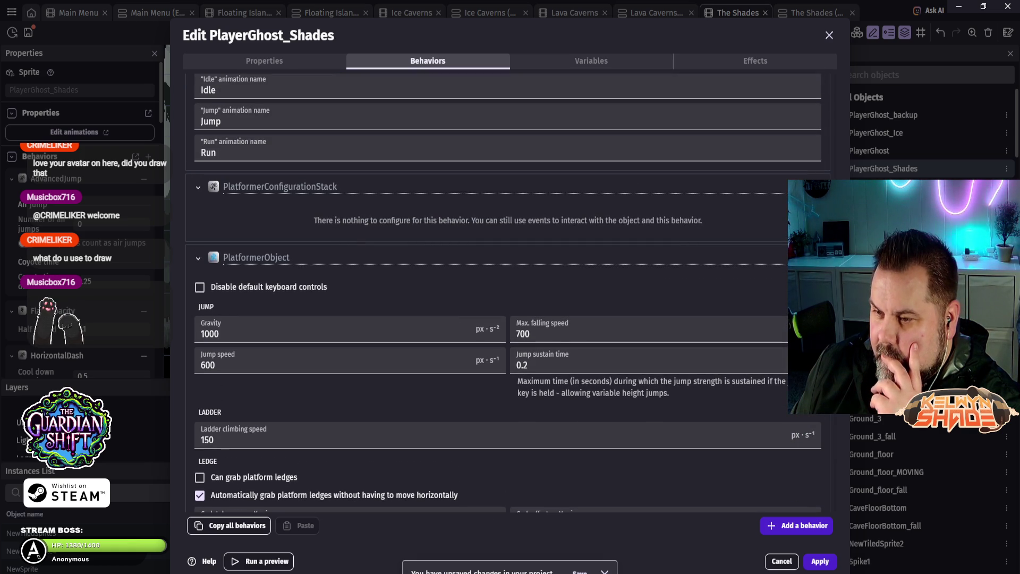
scroll(508, 292, "up", 5)
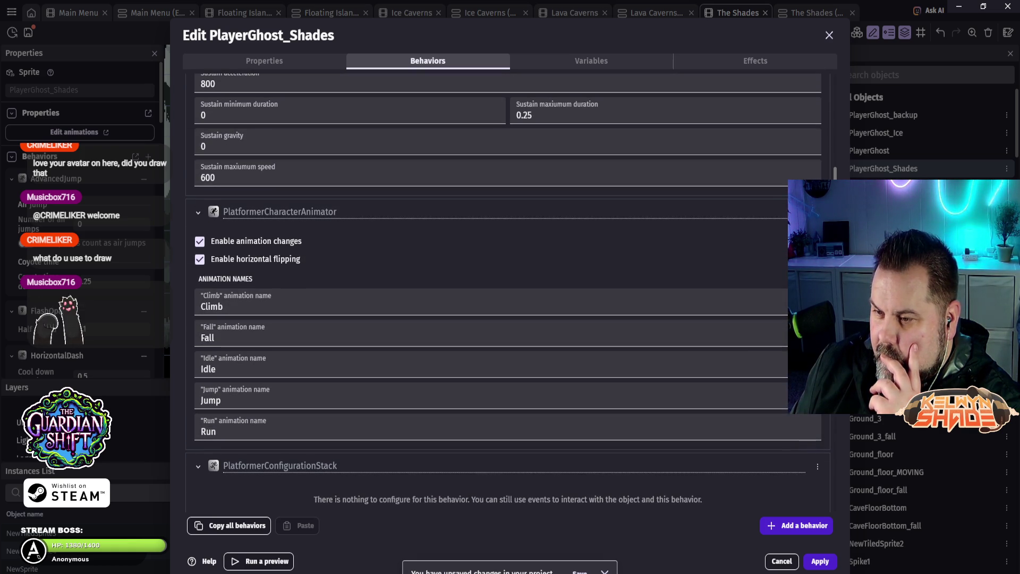
scroll(508, 292, "up", 2)
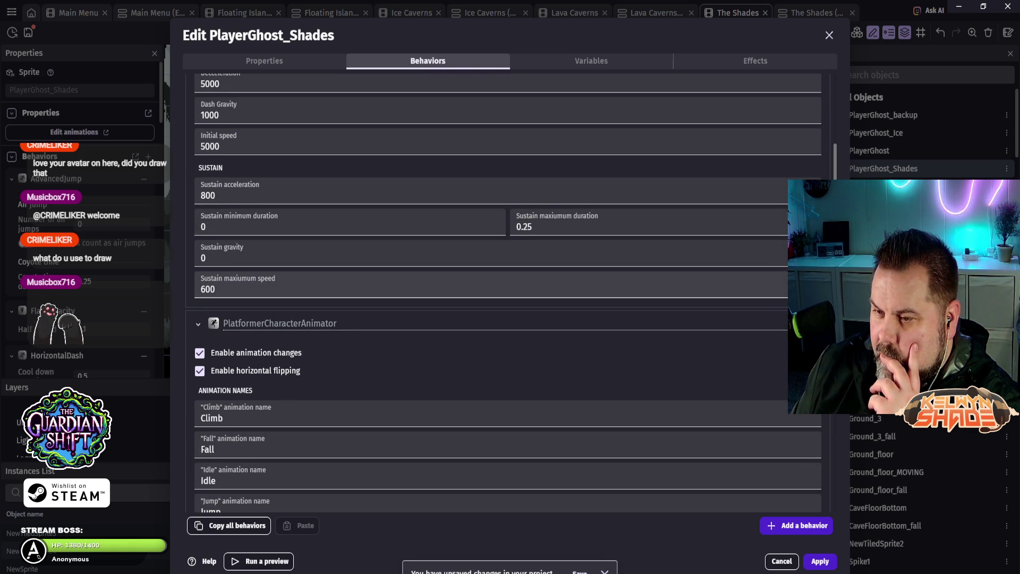
scroll(508, 292, "up", 4)
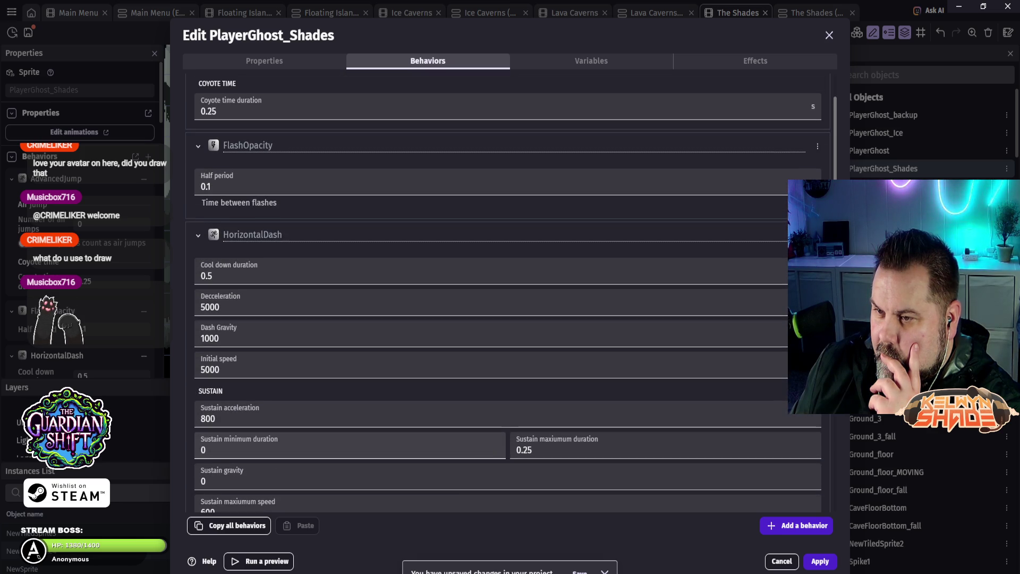
scroll(802, 446, "up", 2)
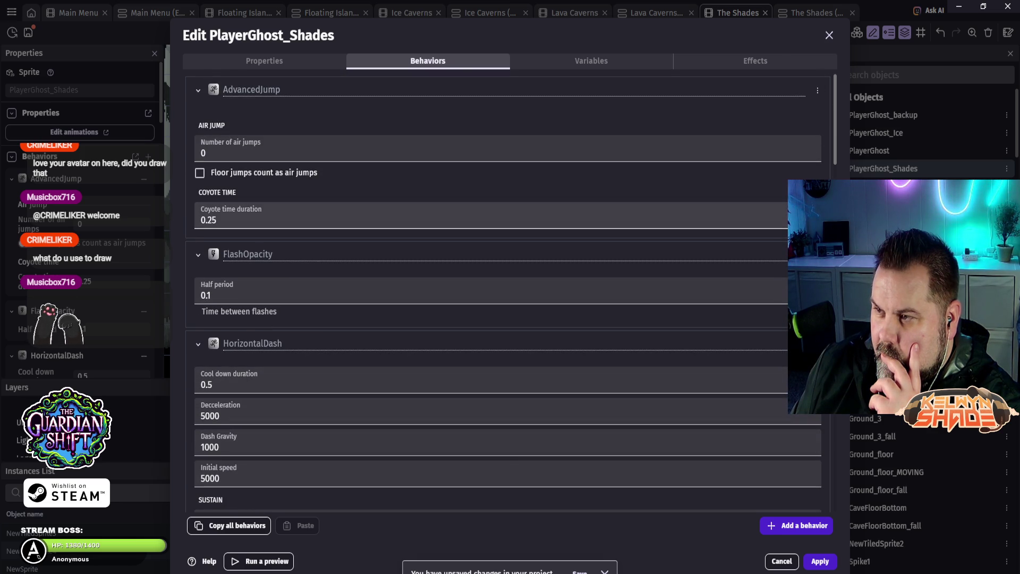
left_click(592, 61)
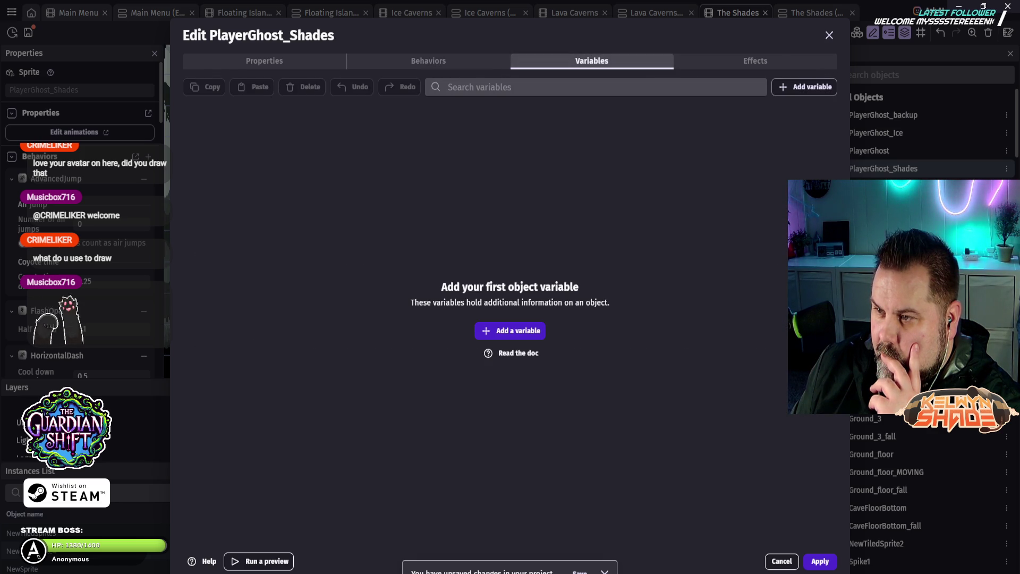
left_click(264, 61)
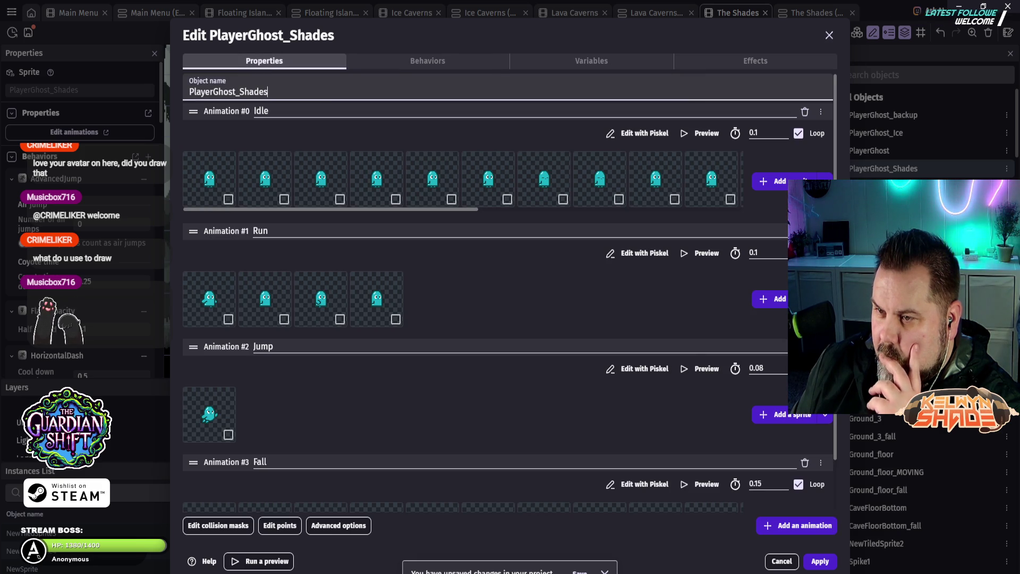
scroll(508, 292, "down", 1)
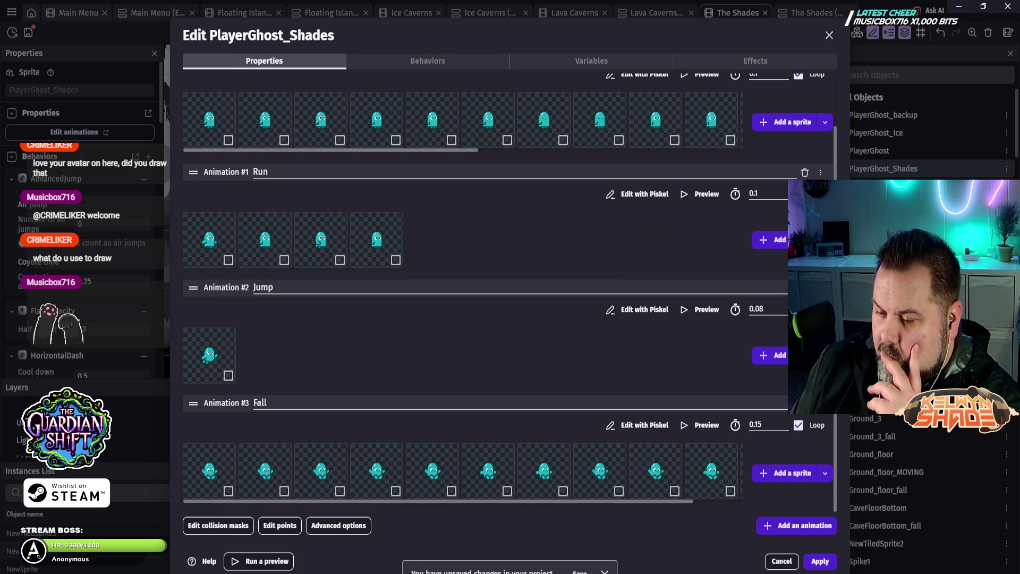
left_click(820, 561)
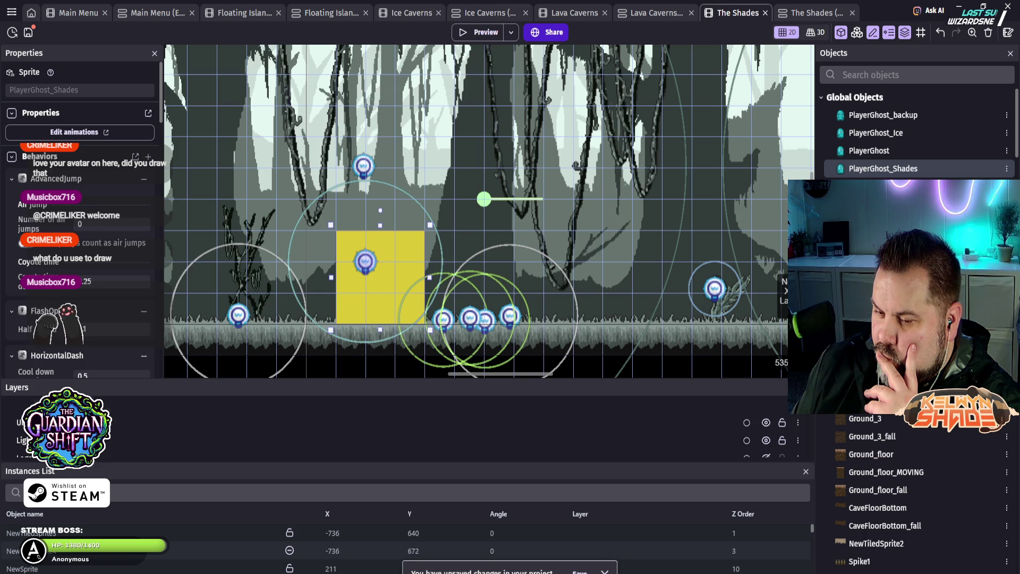
Step: Show the Base layer's properties, then switch to The Shades events sheet
scroll(404, 425, "down", 3)
scroll(404, 425, "up", 1)
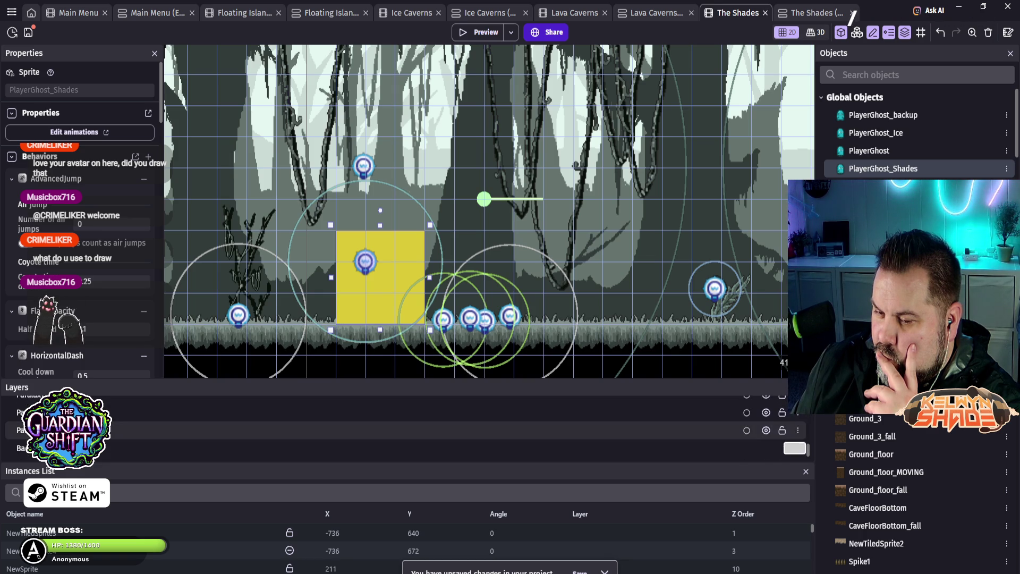
left_click(404, 450)
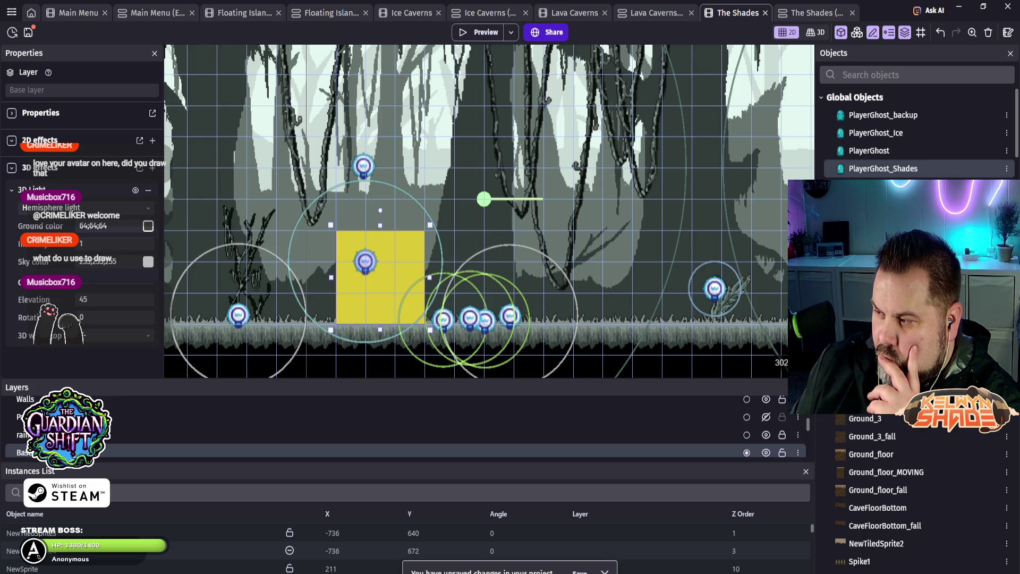
key("ctrl+Tab")
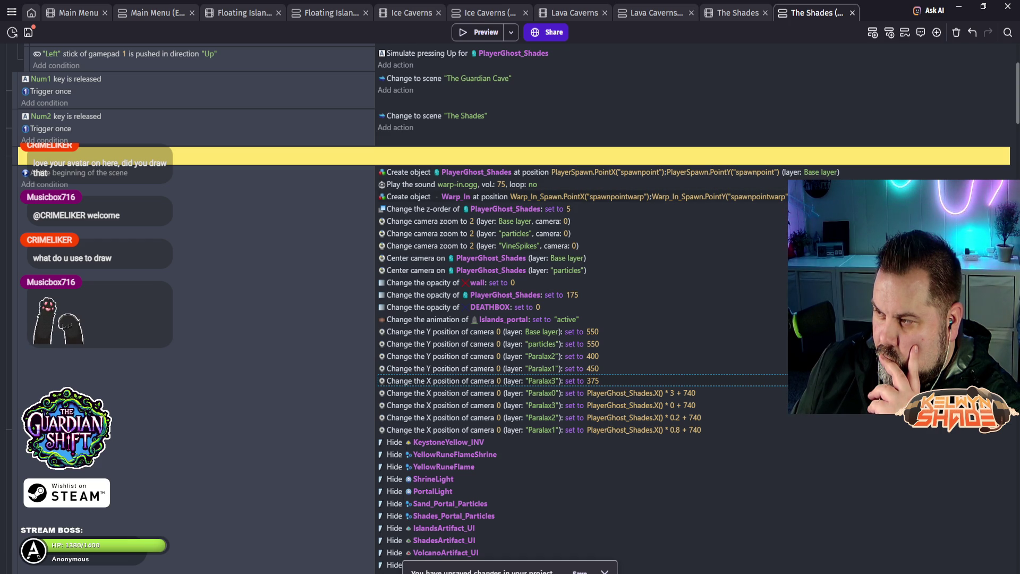
Step: Read the scene-start camera actions, then return to The Shades scene editor
scroll(585, 319, "down", 1)
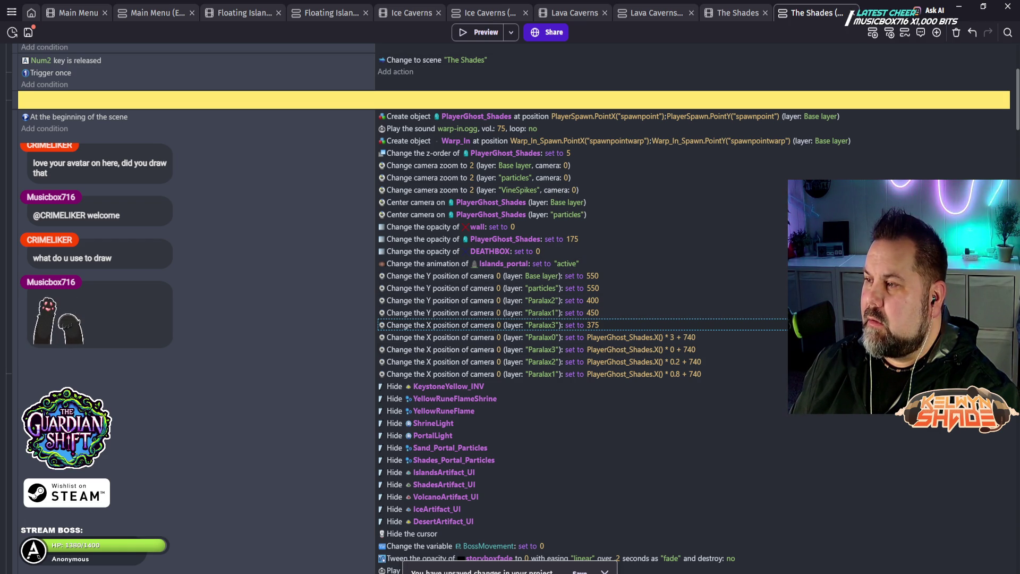
key("ctrl+shift+Tab")
Step: Browse the Layers panel list, then go back to The Shades events sheet
scroll(403, 425, "up", 3)
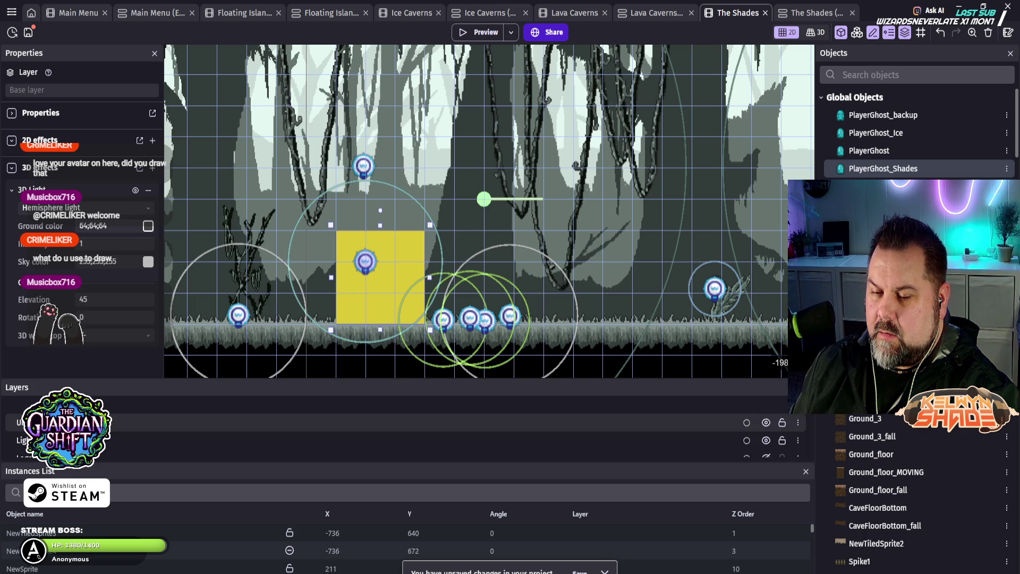
scroll(404, 425, "down", 5)
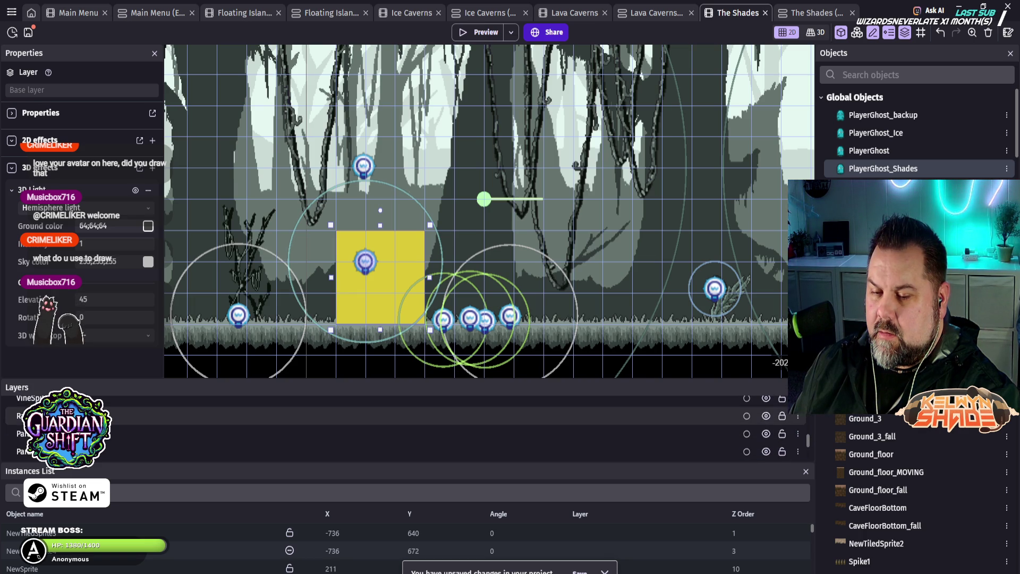
scroll(404, 425, "up", 1)
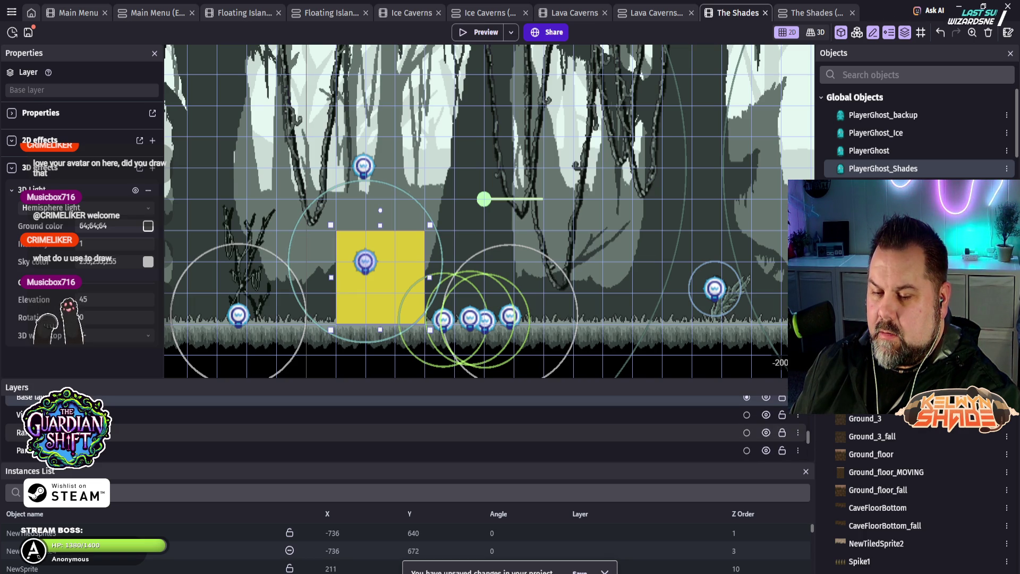
scroll(404, 425, "up", 1)
scroll(404, 425, "up", 3)
scroll(404, 425, "down", 3)
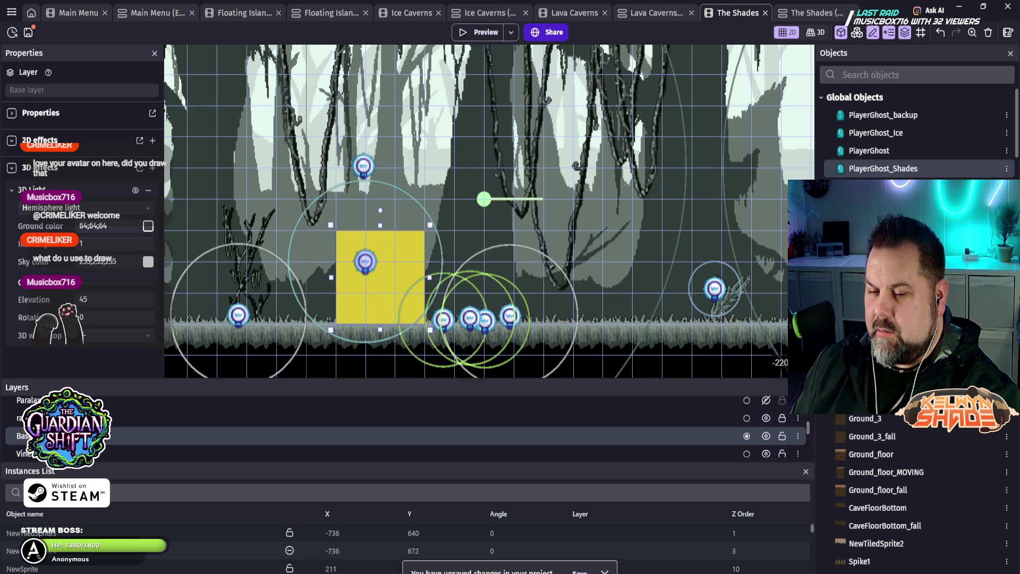
scroll(404, 425, "up", 1)
scroll(404, 425, "up", 3)
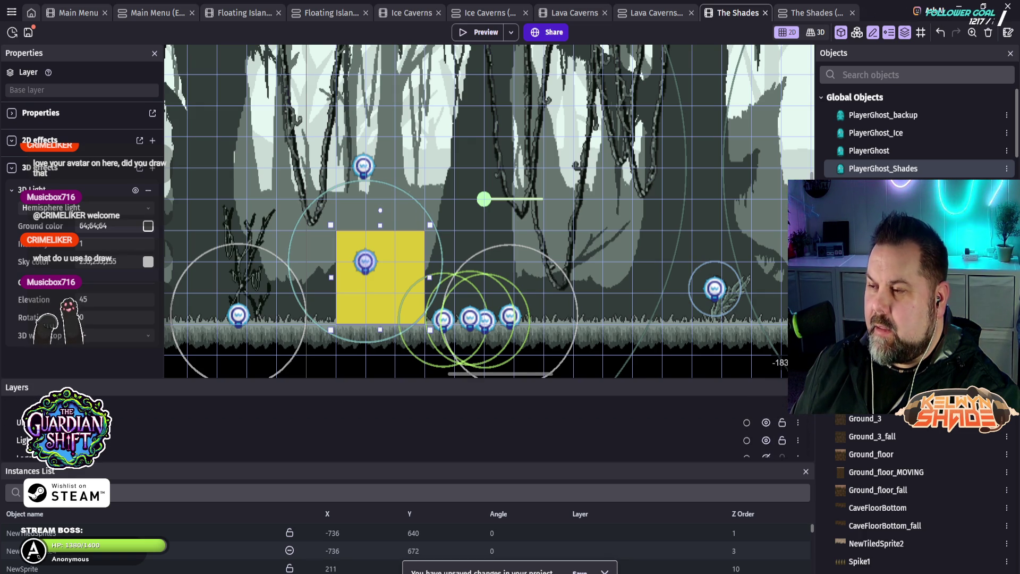
key("ctrl+Tab")
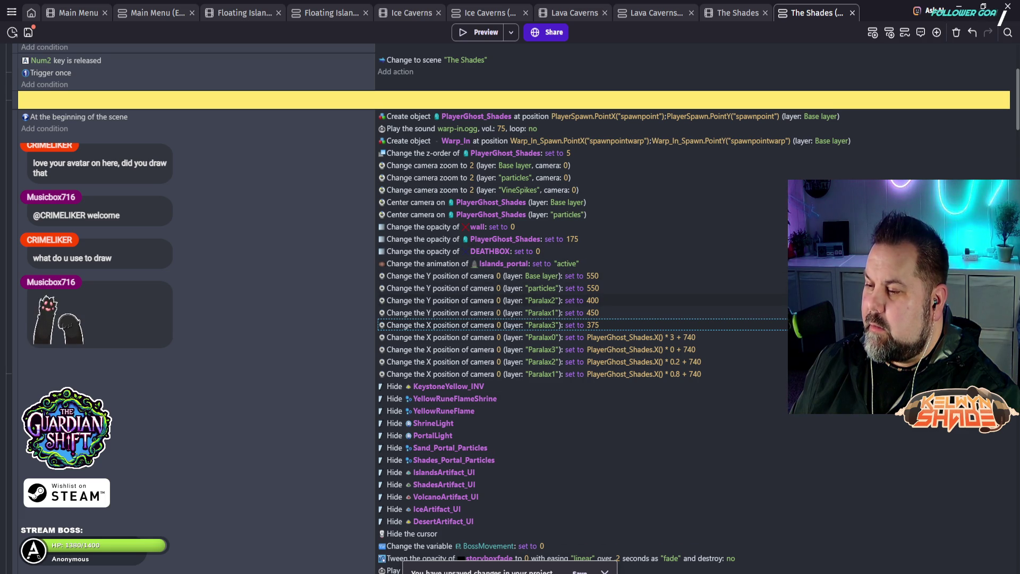
Step: Delete the particles-layer camera Y position 550 action and launch a game preview
left_click(488, 288)
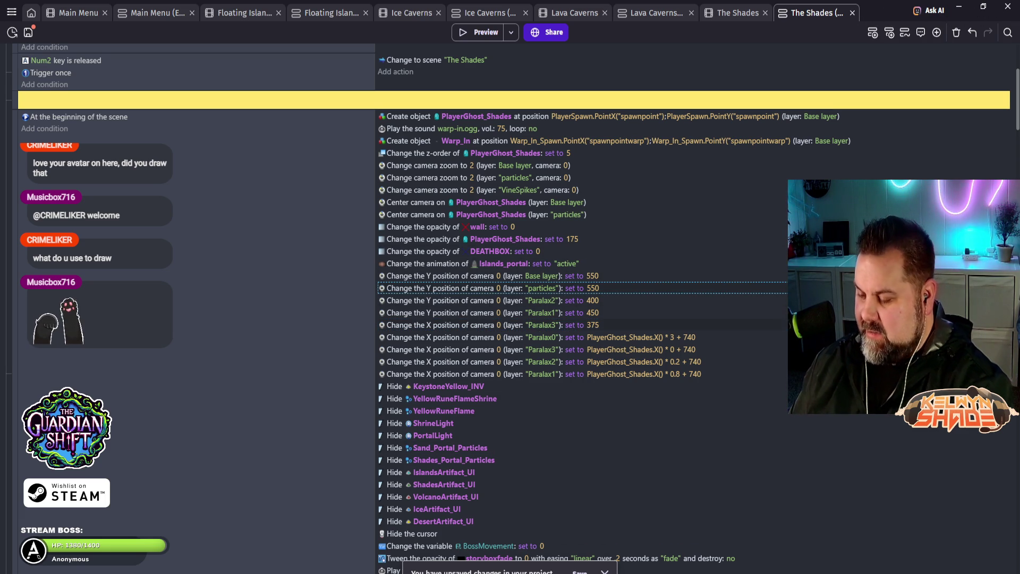
key("Delete")
key("ctrl+Return")
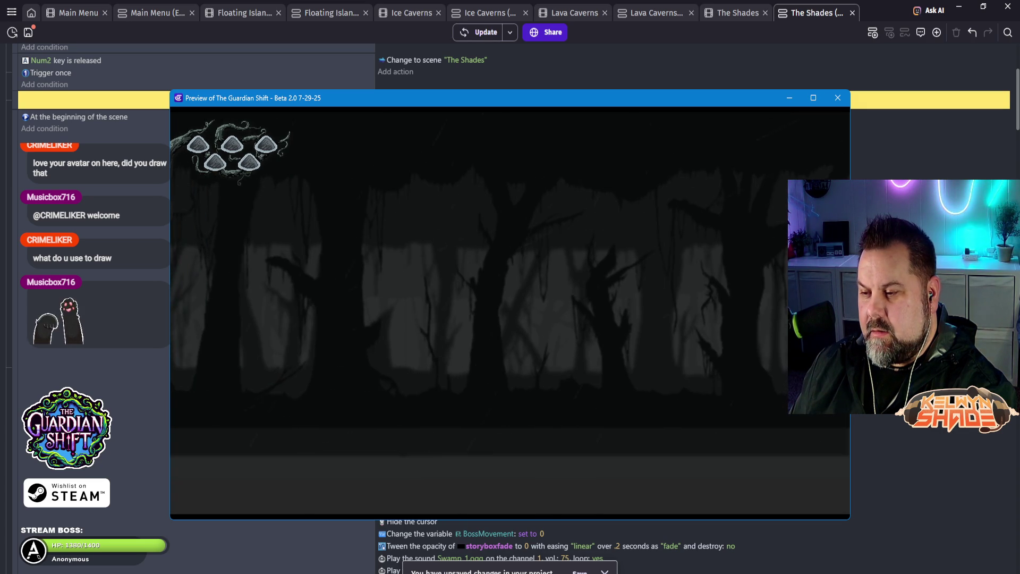
Step: Close the game preview and get back to The Shades events sheet
left_click(838, 98)
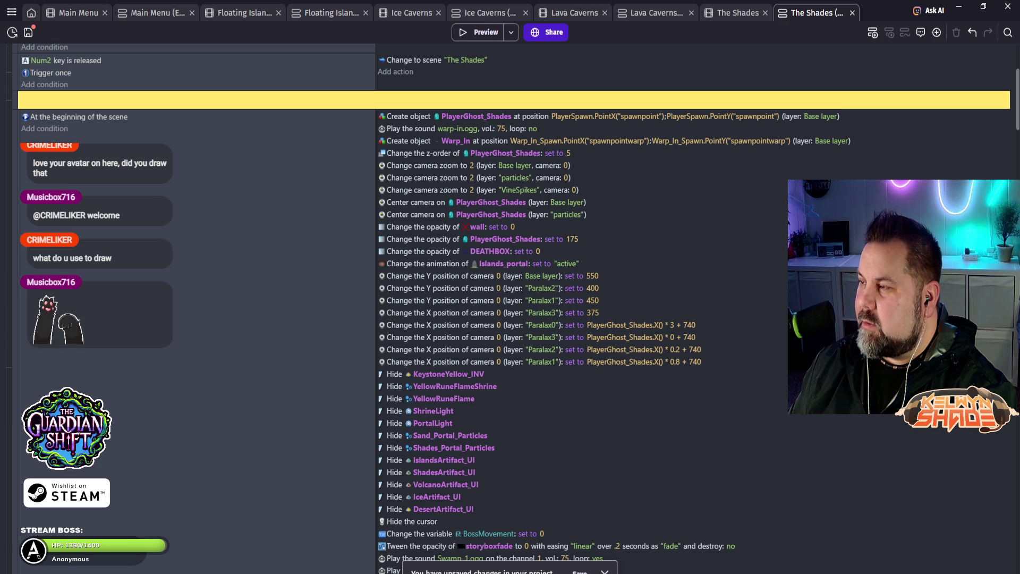
key("ctrl+shift+Tab")
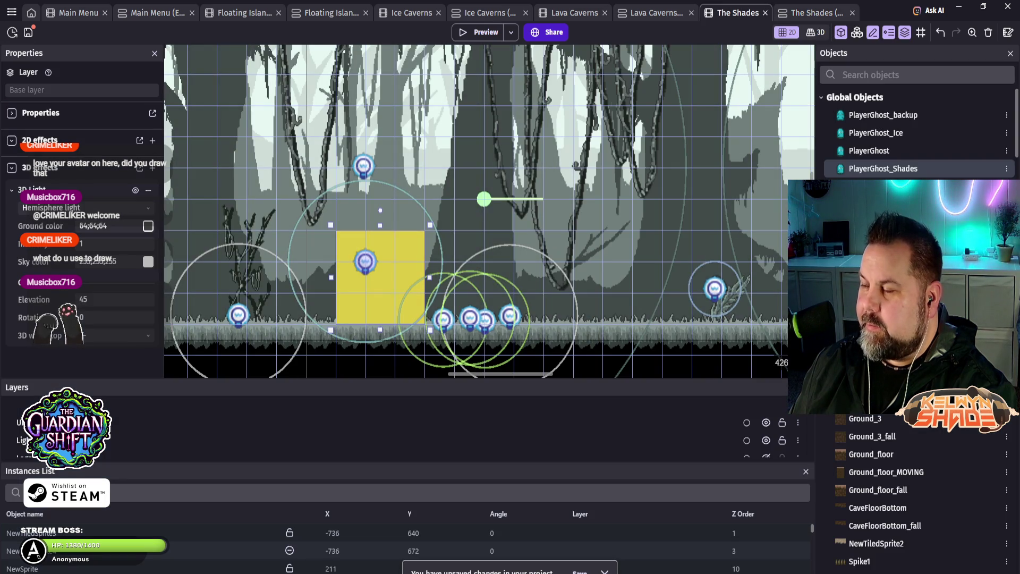
key("ctrl+Tab")
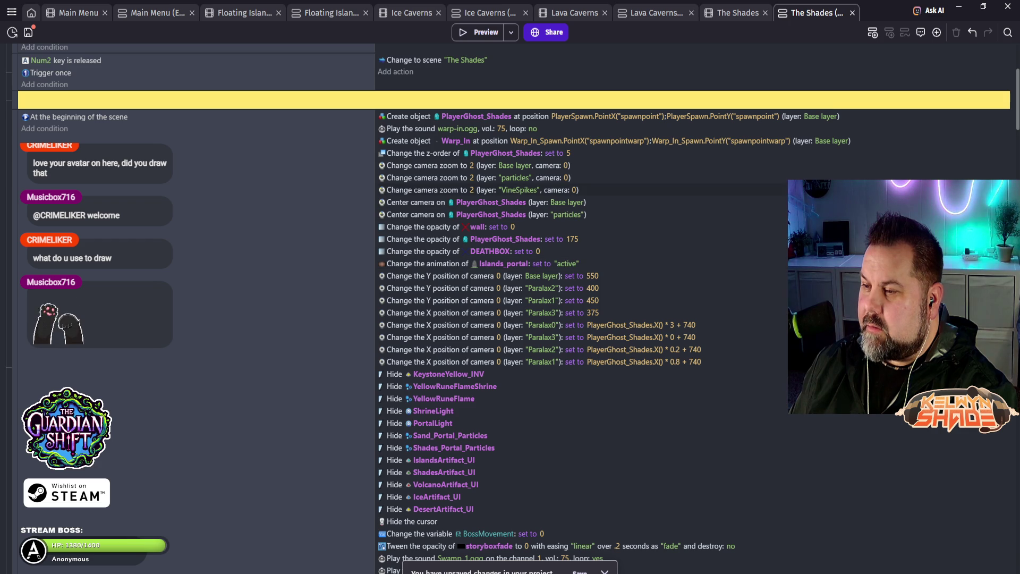
Step: Delete the particles-layer camera zoom 2 action and select the particles Center camera action
left_click(478, 178)
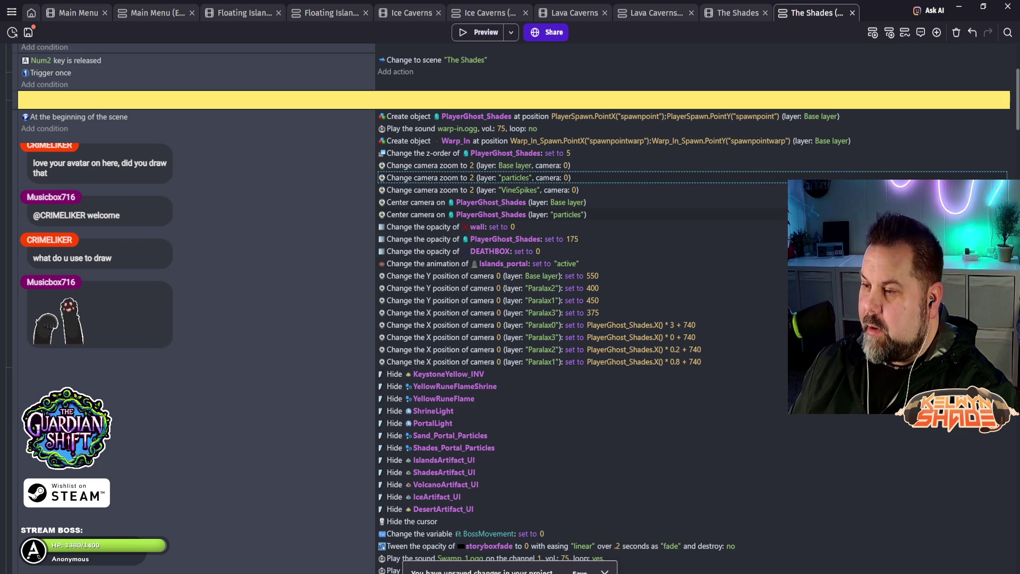
key("Delete")
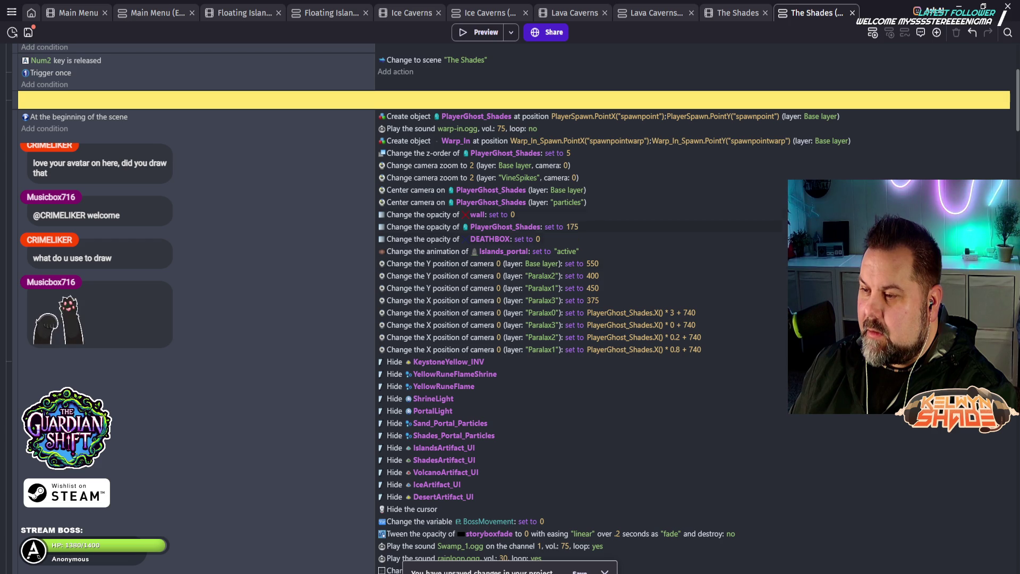
left_click(478, 202)
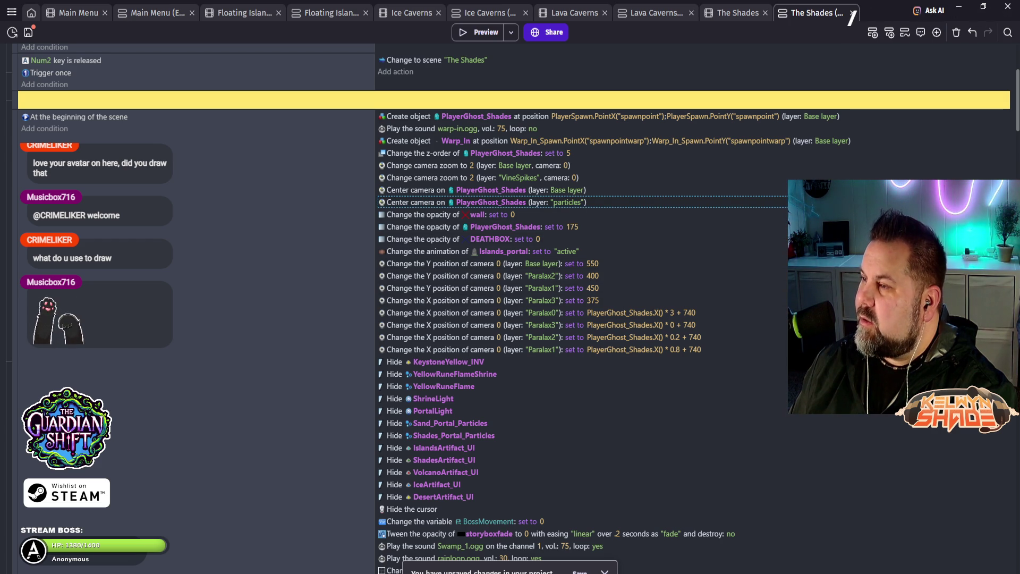
key("ctrl+shift+Tab")
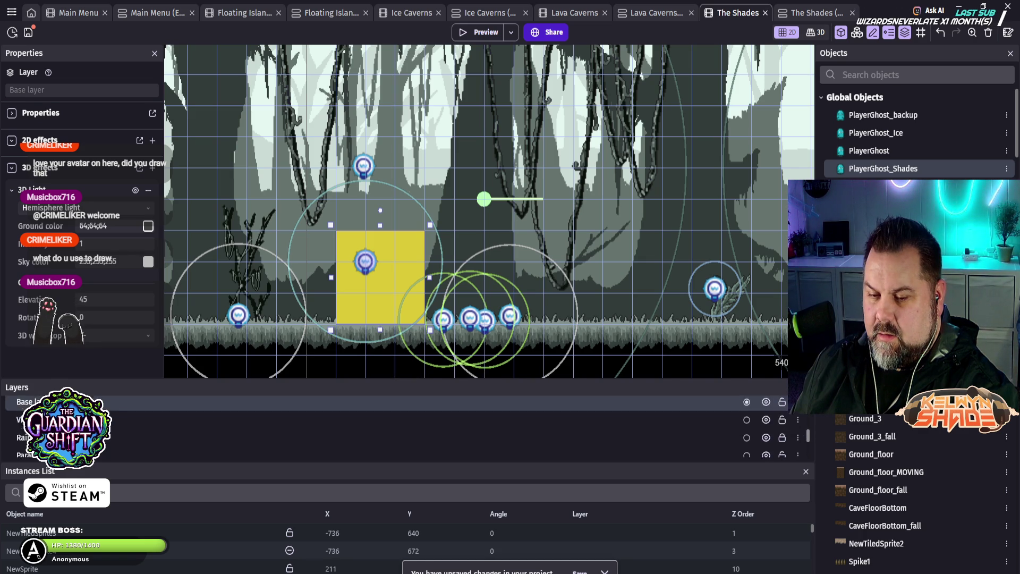
Step: Look through the scene's layer list, then return to The Shades events sheet
scroll(404, 425, "up", 3)
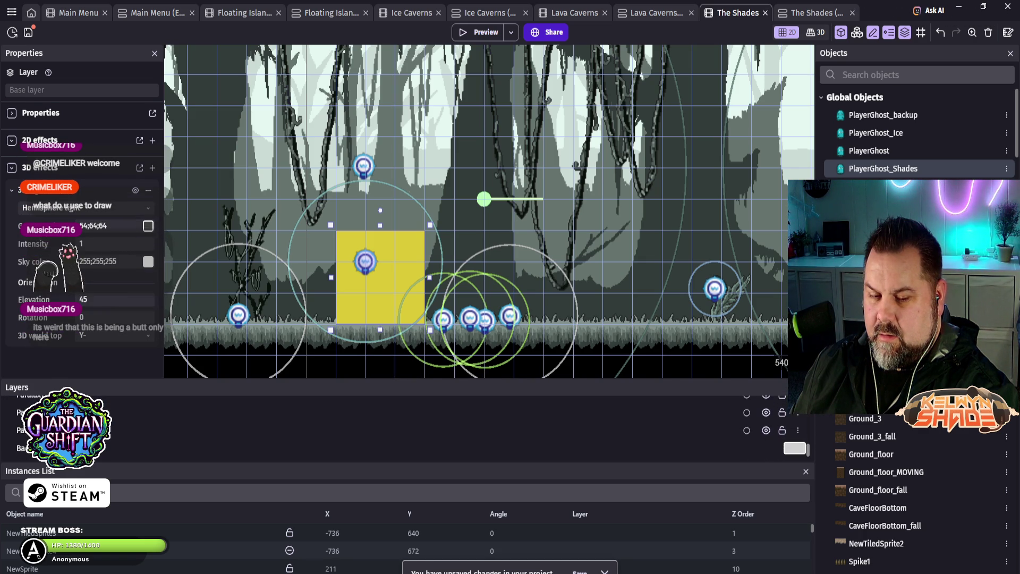
scroll(403, 425, "down", 1)
scroll(404, 431, "up", 5)
scroll(404, 431, "down", 1)
scroll(404, 430, "down", 4)
scroll(404, 425, "down", 3)
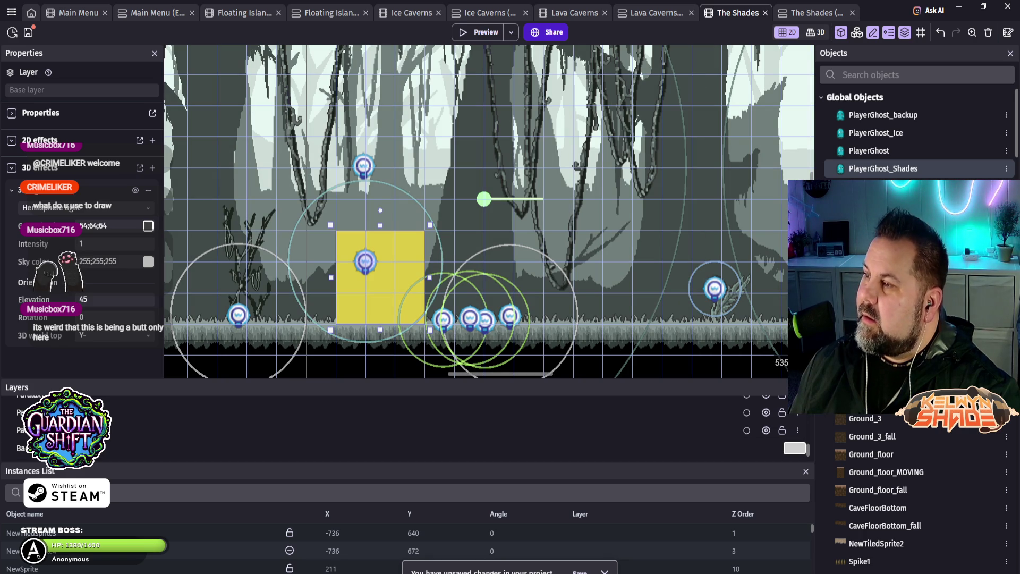
left_click(810, 13)
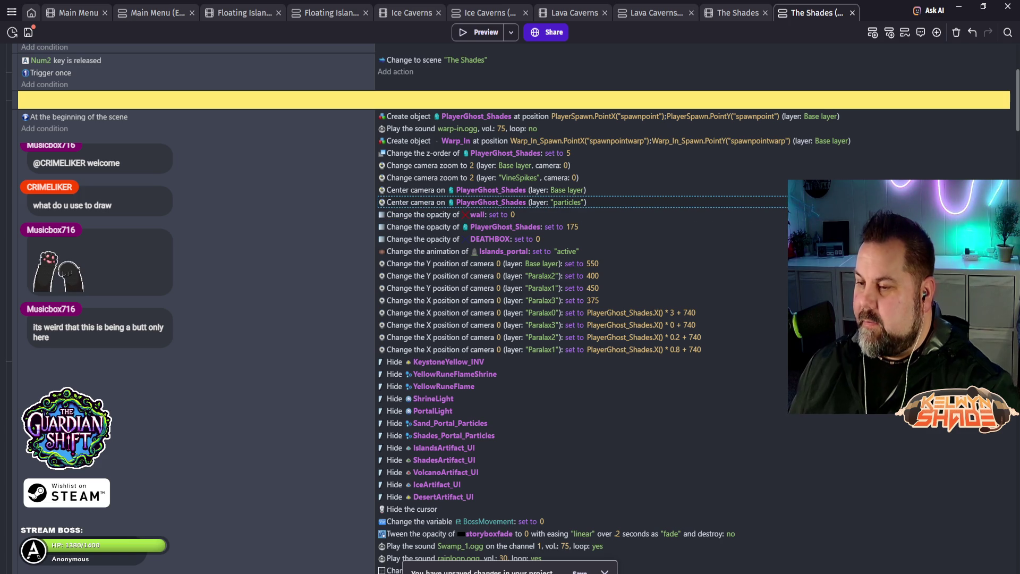
Step: Delete the 'Center camera on PlayerGhost_Shades (layer: particles)' action and launch a game preview
key("Delete")
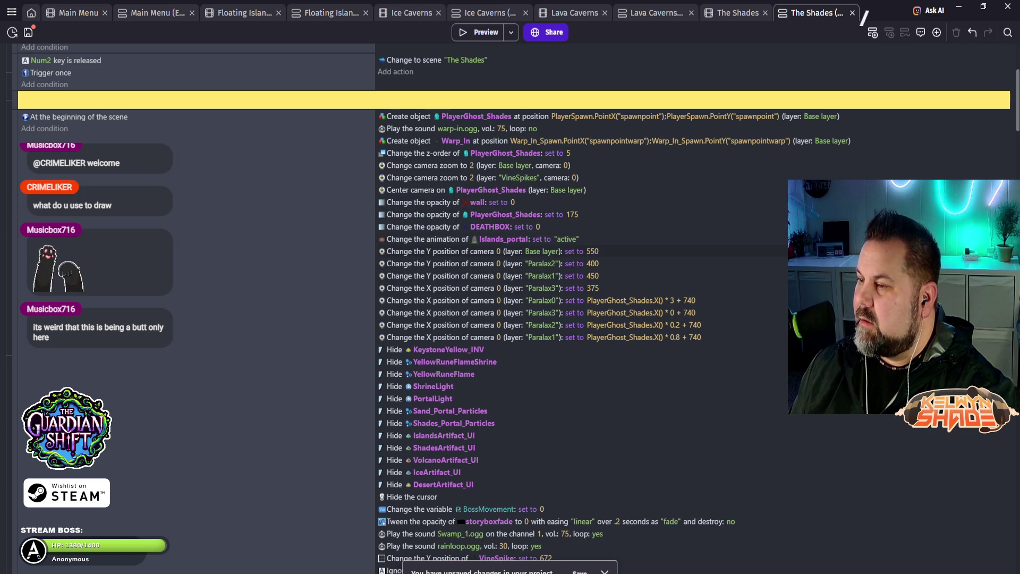
scroll(532, 258, "down", 3)
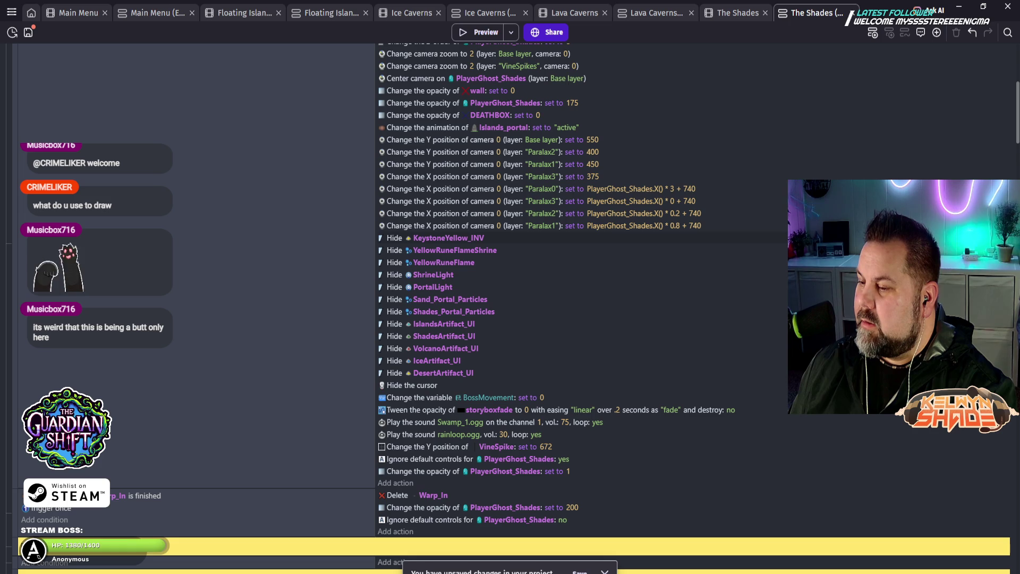
scroll(532, 313, "down", 2)
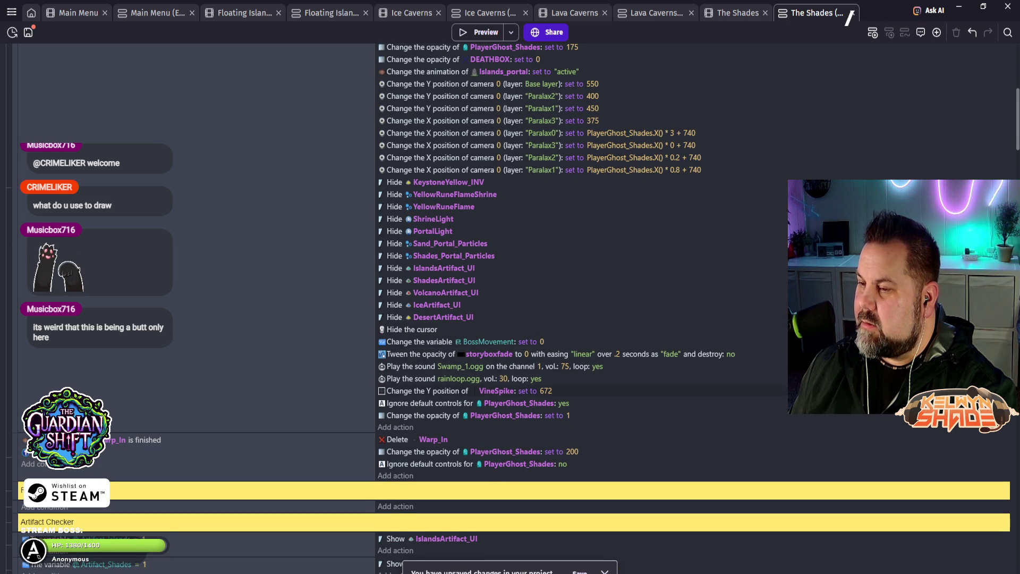
scroll(531, 353, "down", 2)
scroll(531, 319, "down", 4)
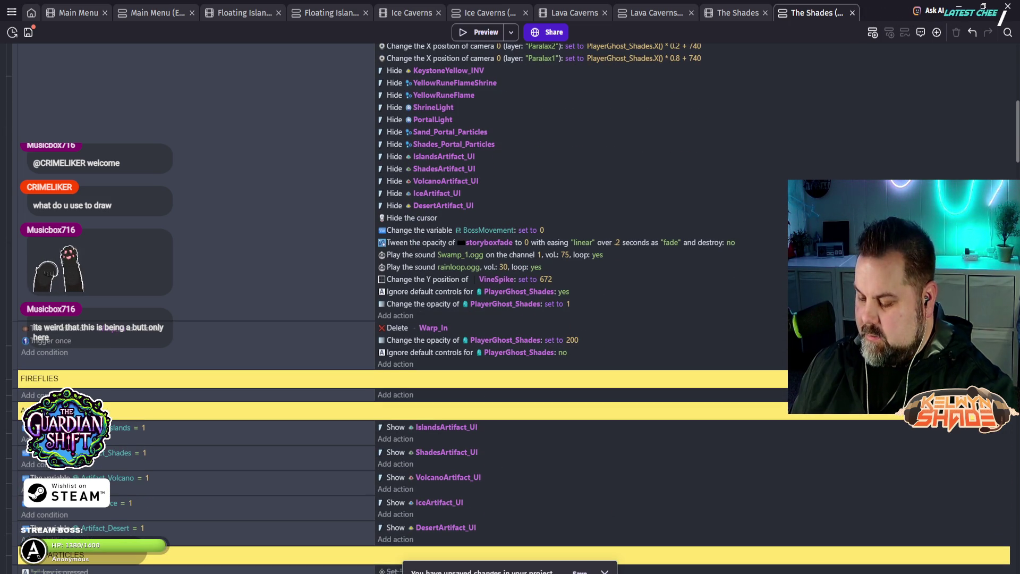
scroll(532, 319, "down", 10)
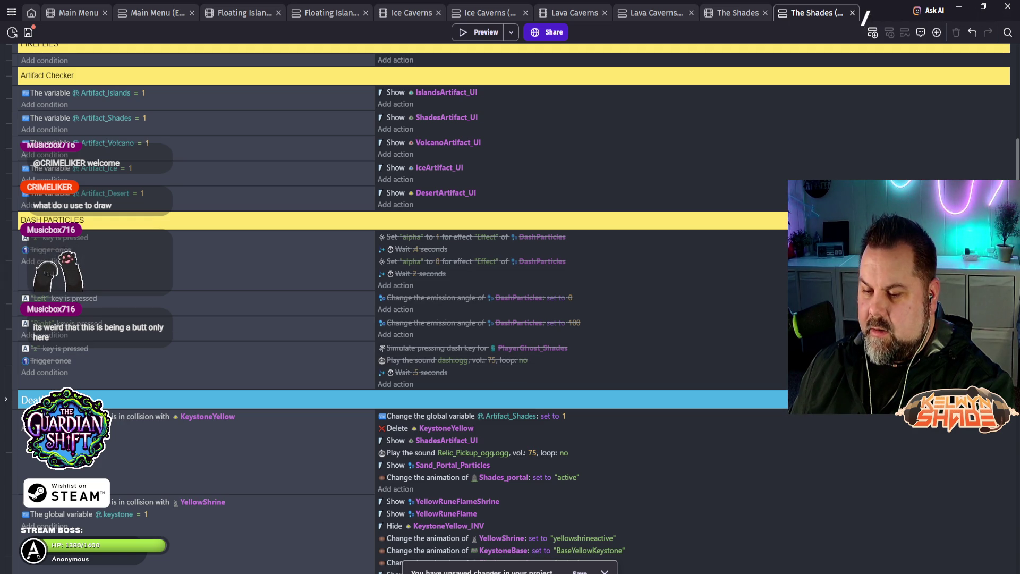
scroll(531, 318, "down", 12)
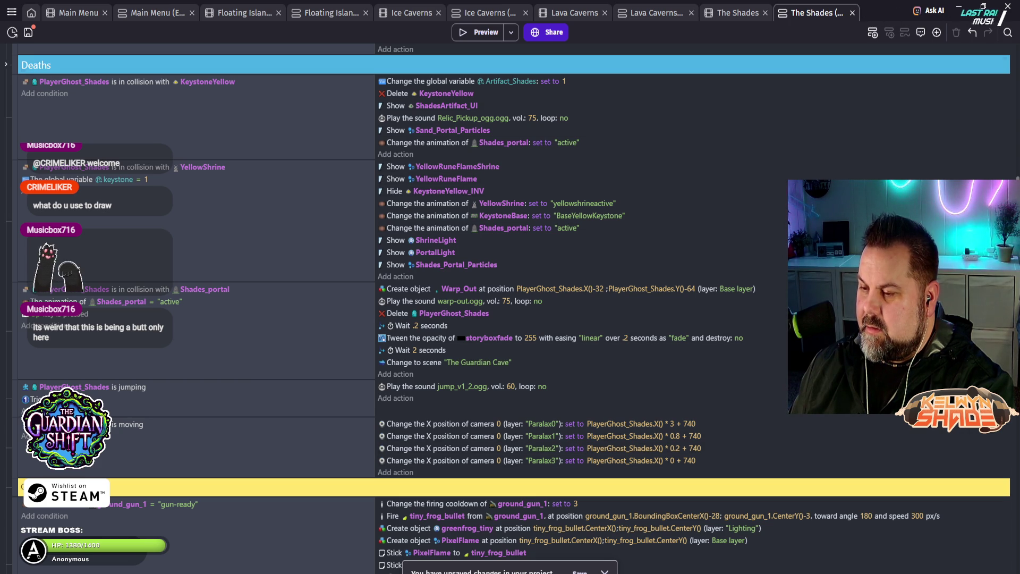
left_click(478, 32)
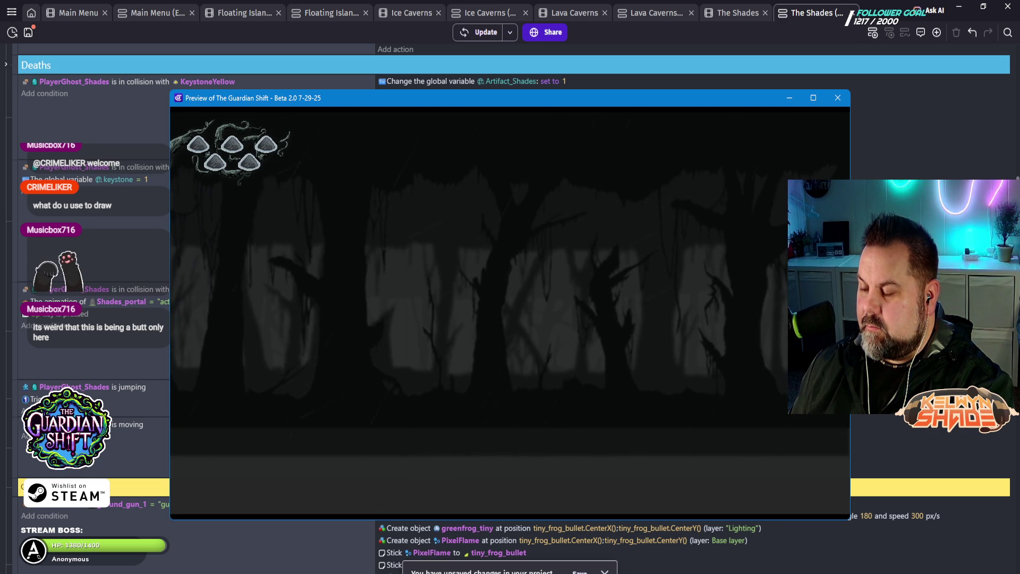
Step: Close The Guardian Shift preview window to return to The Shades event sheet
left_click(838, 98)
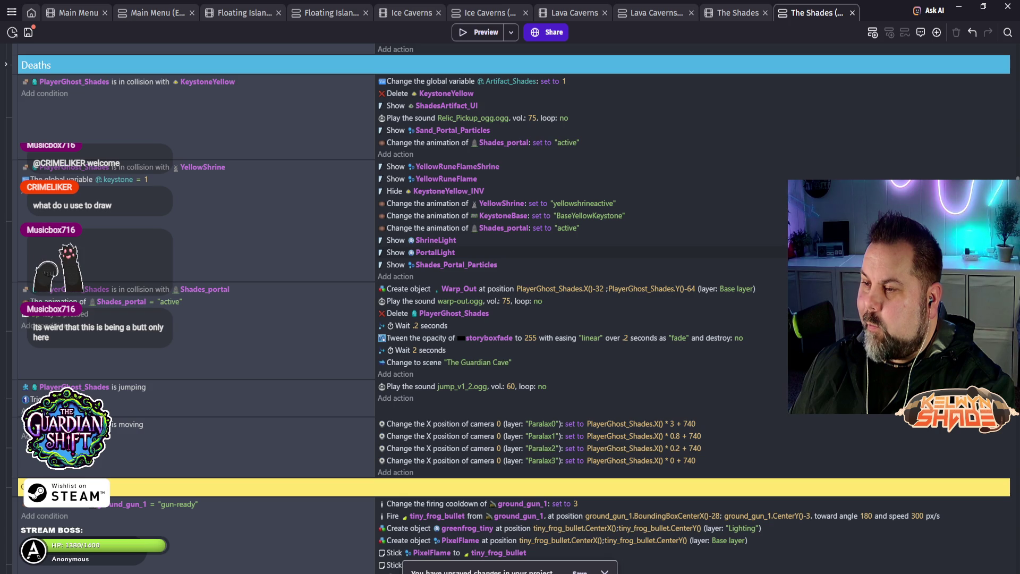
scroll(510, 266, "up", 2)
scroll(510, 266, "up", 2)
scroll(510, 266, "up", 2)
scroll(510, 266, "up", 2)
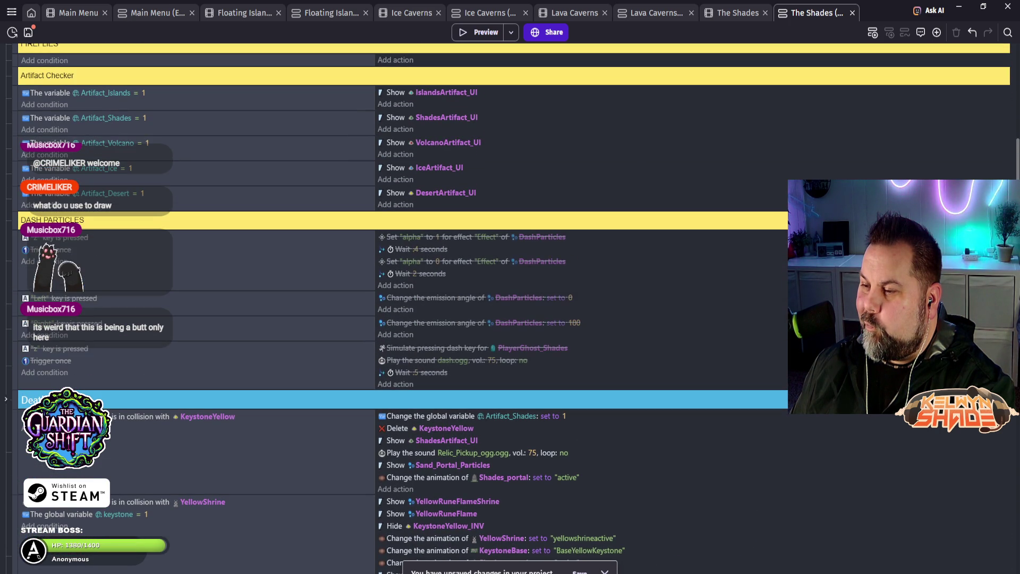
scroll(510, 266, "up", 2)
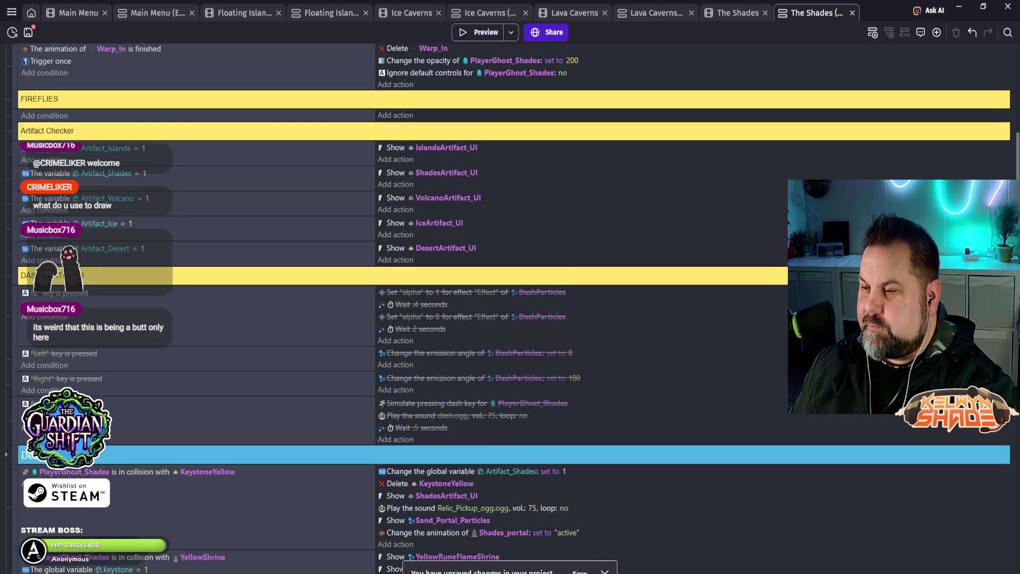
scroll(510, 265, "up", 4)
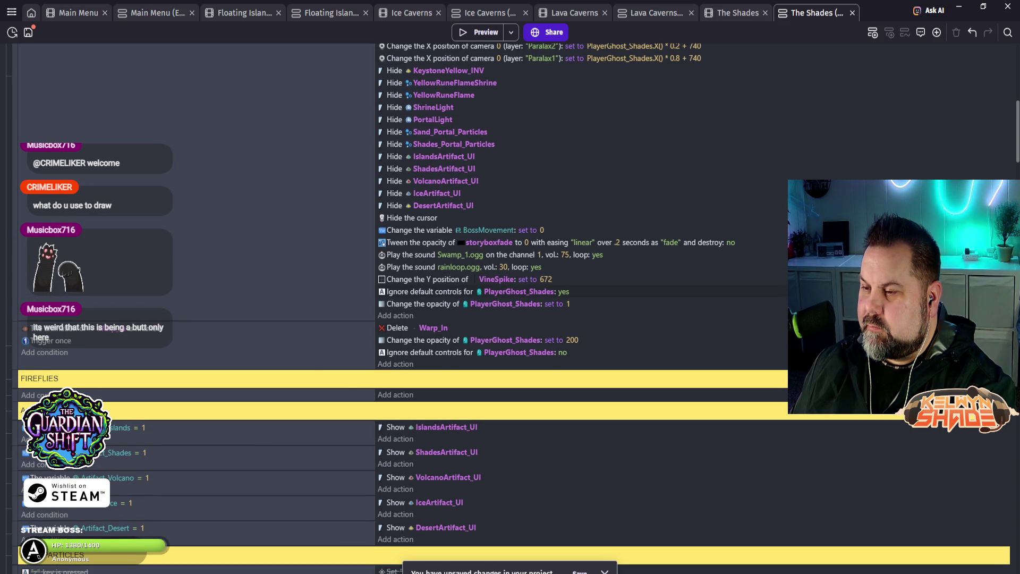
scroll(511, 265, "up", 1)
scroll(510, 266, "up", 2)
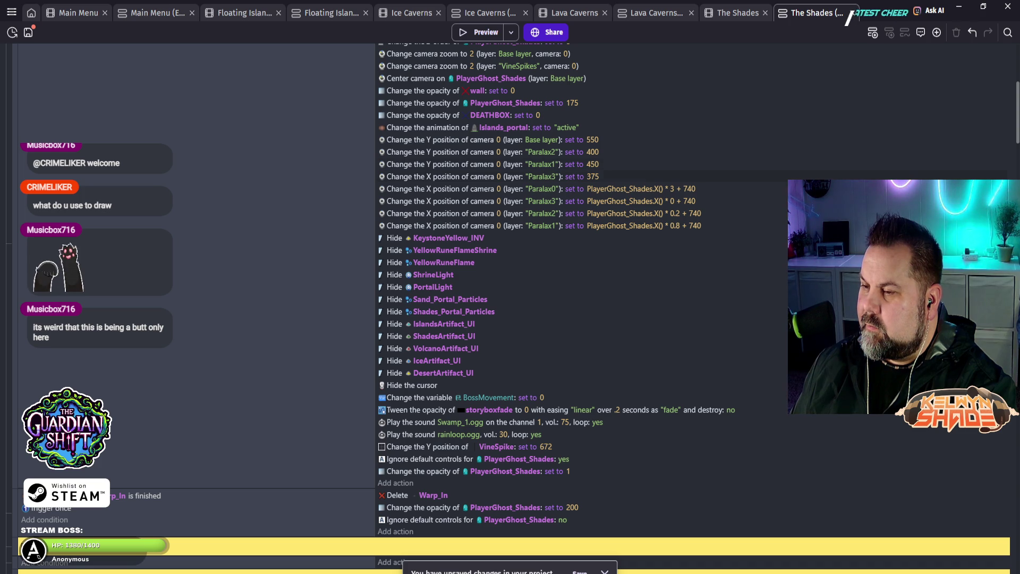
left_click(478, 176)
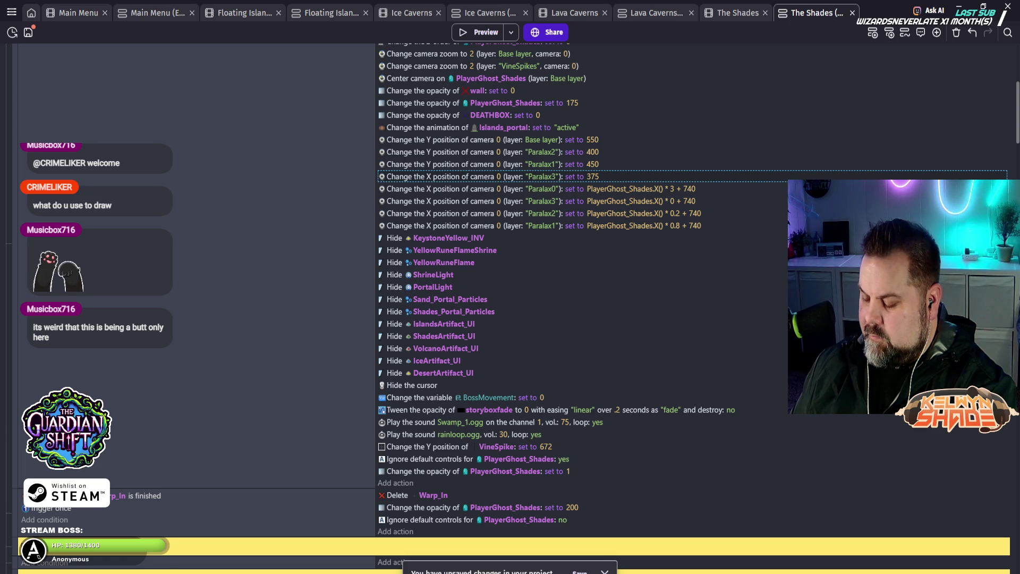
key("Delete")
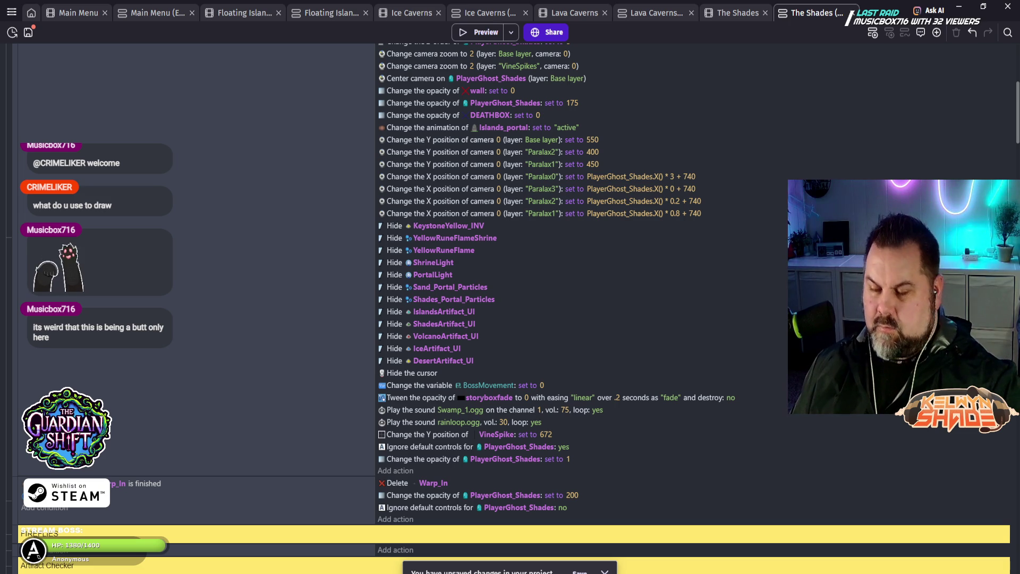
key("ctrl+z")
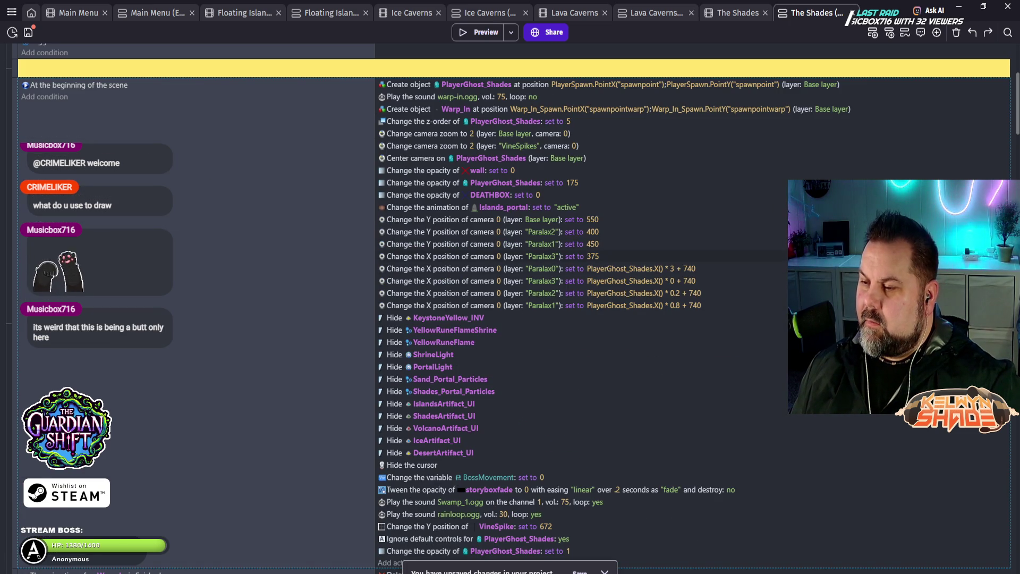
Step: Change the Paralax3 camera action to set camera center Y to 375, then test in preview
left_click(489, 256)
double_click(489, 256)
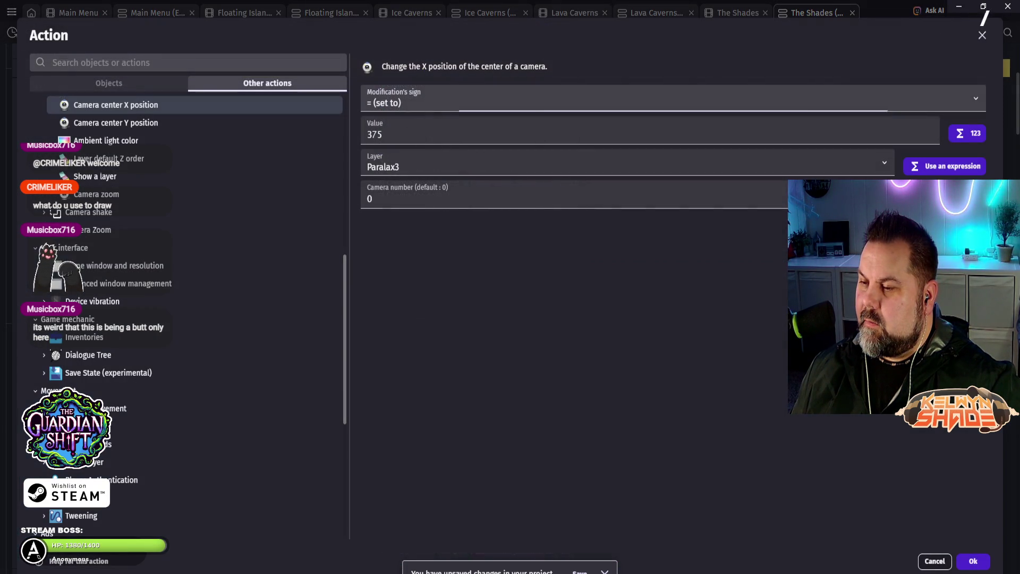
left_click(116, 123)
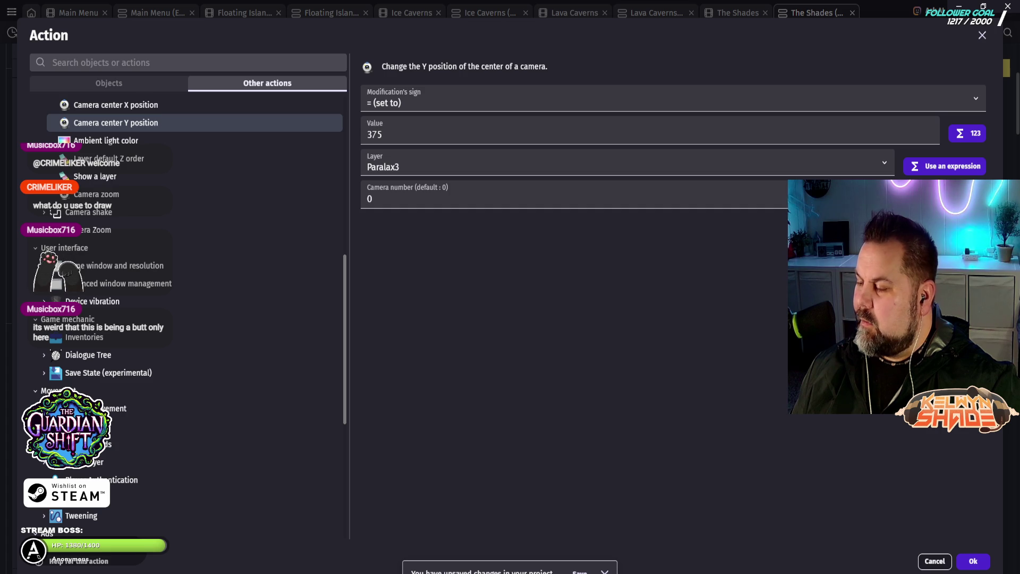
left_click(973, 561)
left_click(476, 31)
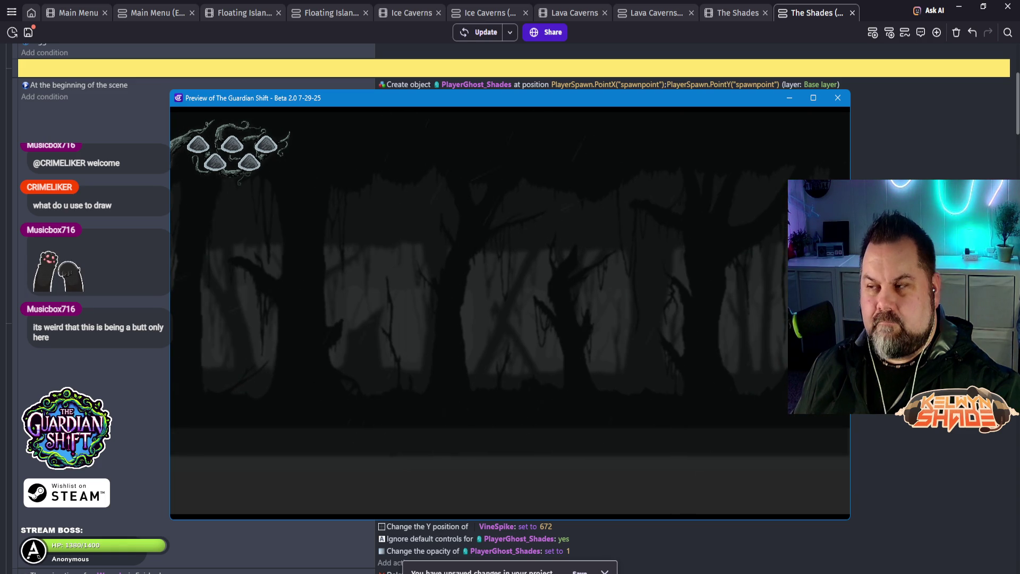
left_click(838, 97)
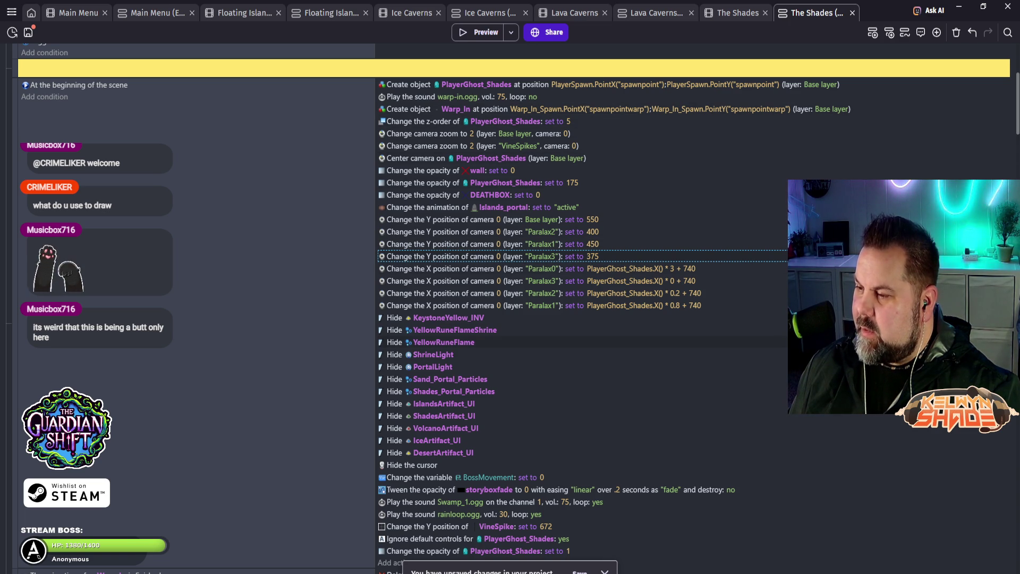
Step: Drag the 'Warp_In is finished' event down below the FIREFLIES comment
scroll(531, 346, "down", 1)
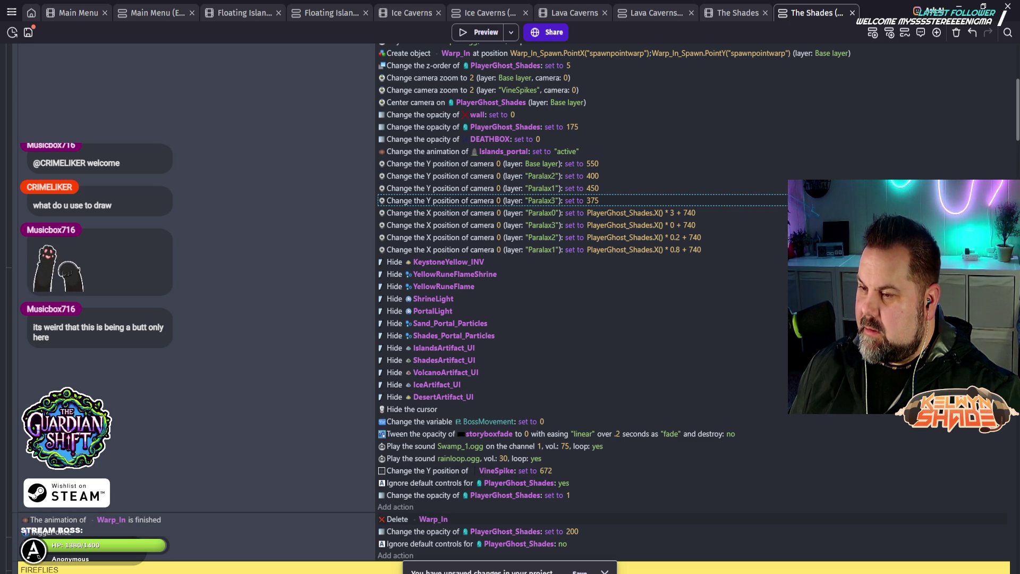
scroll(584, 297, "down", 3)
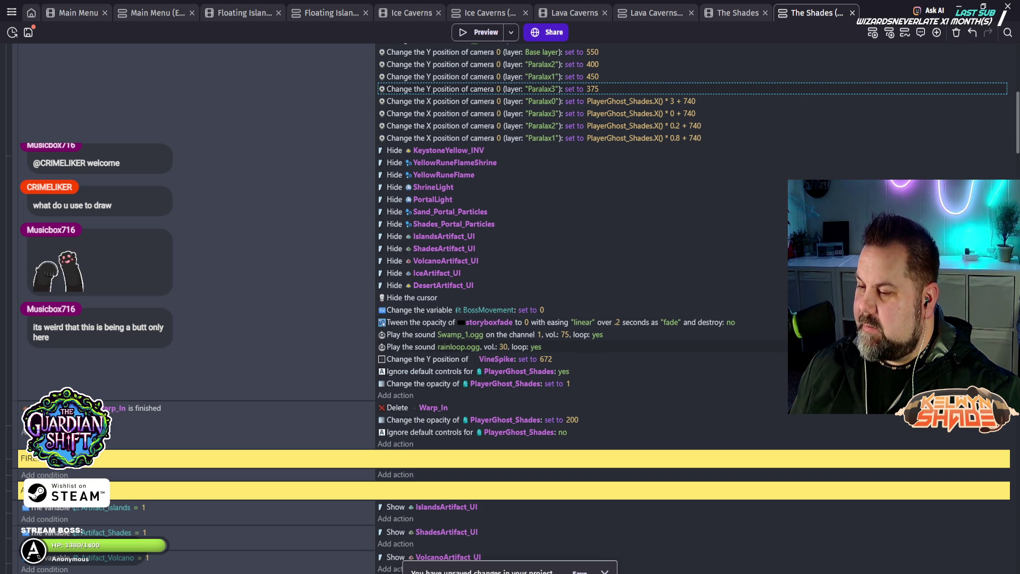
scroll(585, 266, "up", 1)
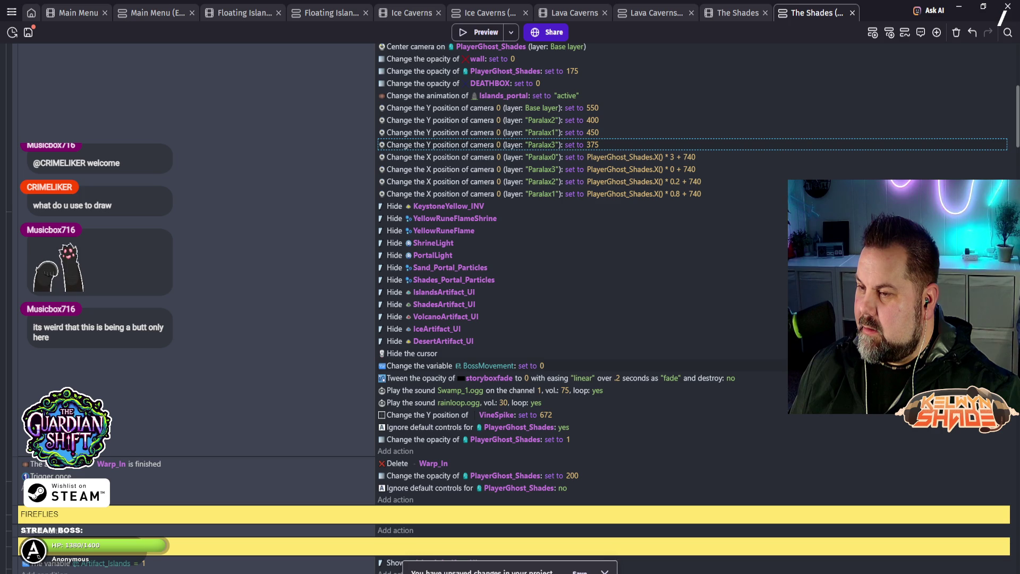
scroll(584, 266, "up", 1)
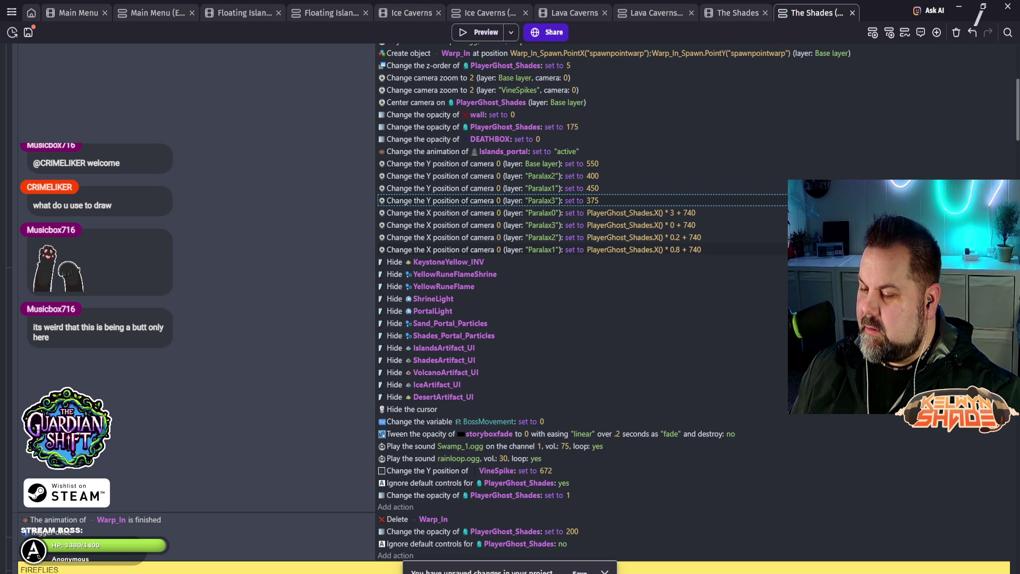
scroll(531, 352, "down", 1)
scroll(531, 352, "down", 3)
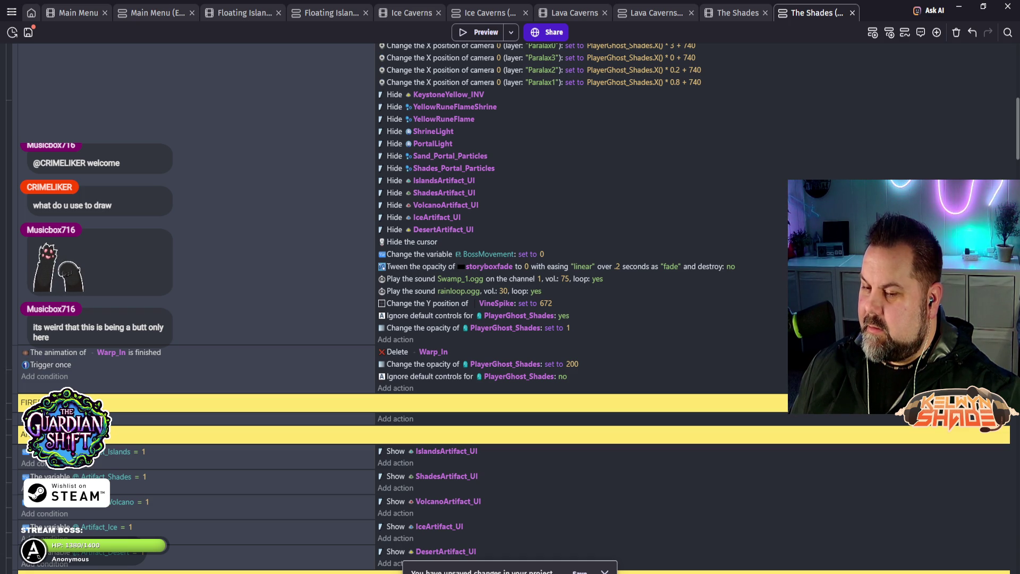
scroll(531, 352, "down", 1)
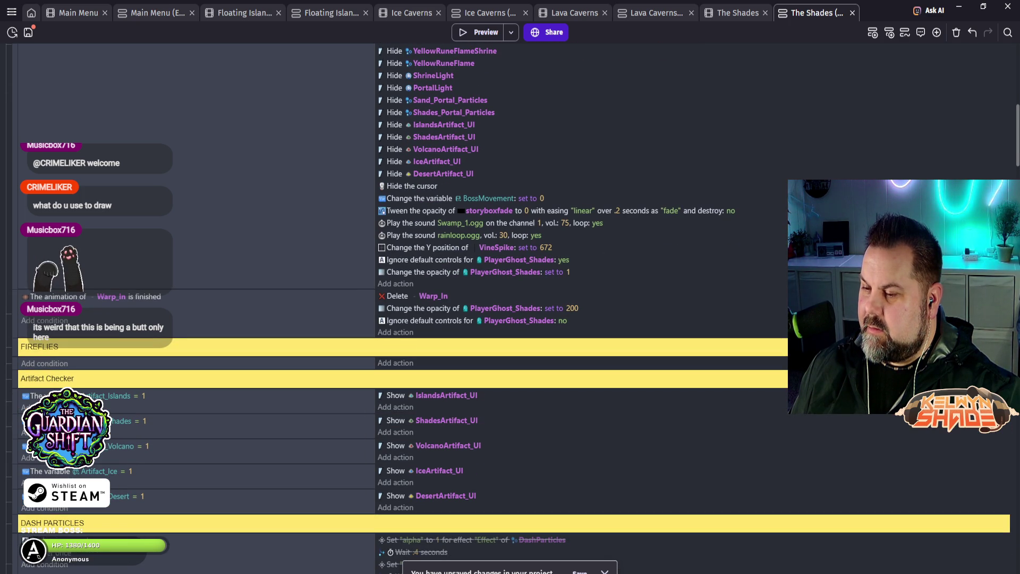
left_click_drag(14, 330, 14, 368)
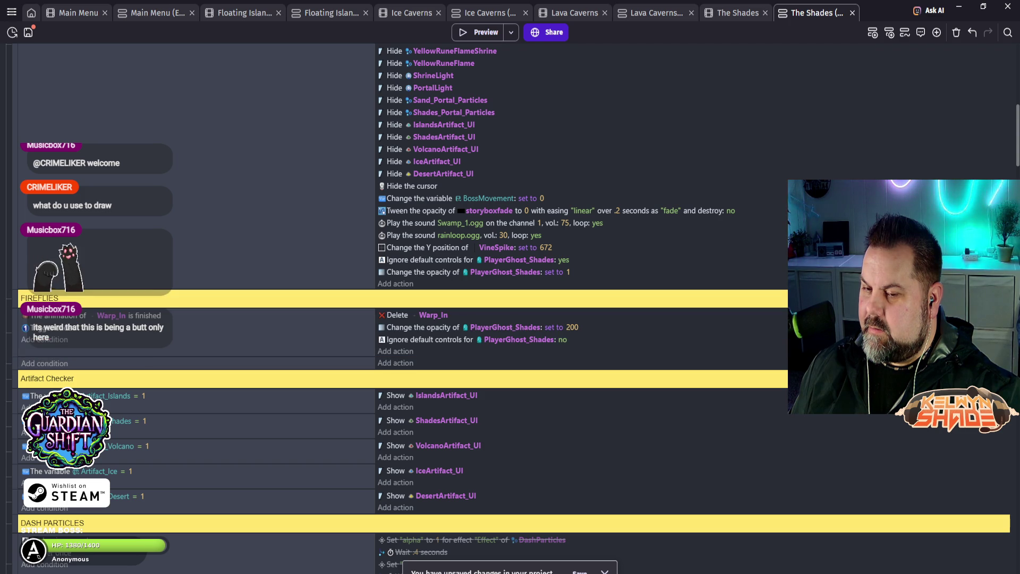
scroll(511, 309, "down", 5)
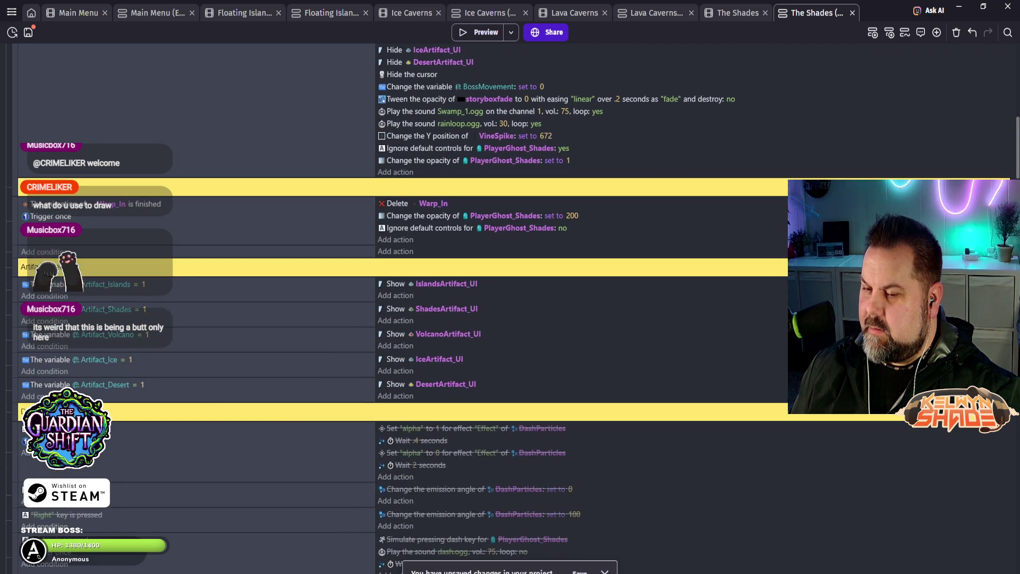
scroll(510, 309, "down", 3)
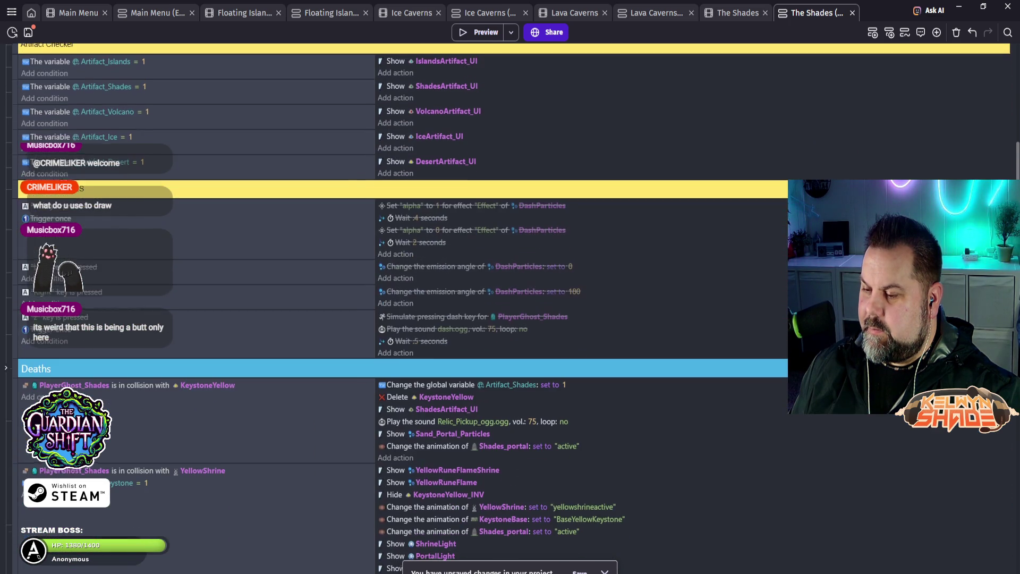
scroll(510, 309, "down", 2)
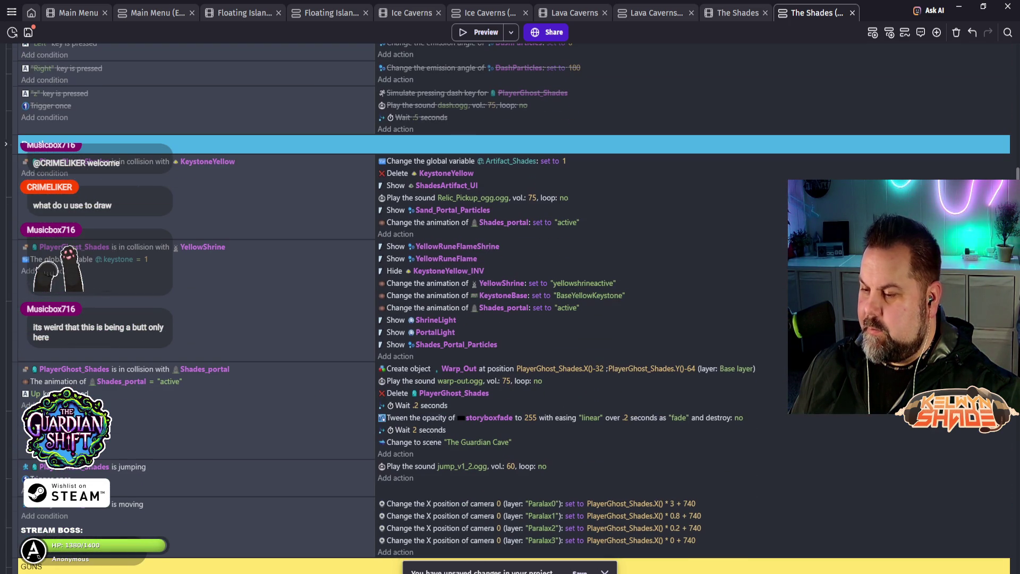
scroll(510, 308, "down", 2)
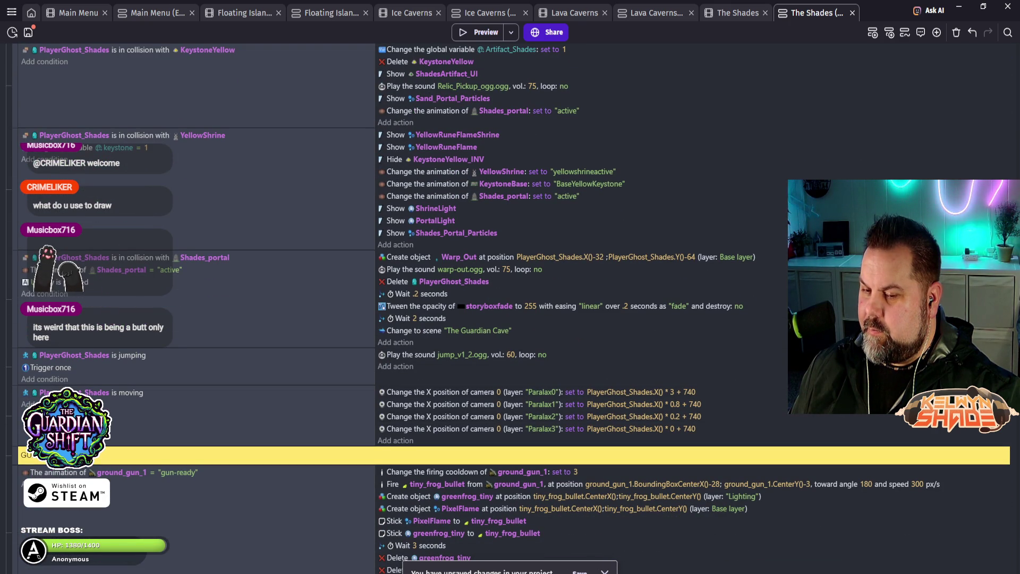
Step: Disable the 'PlayerGhost_Shades is moving' parallax camera event and test it in a preview
right_click(14, 395)
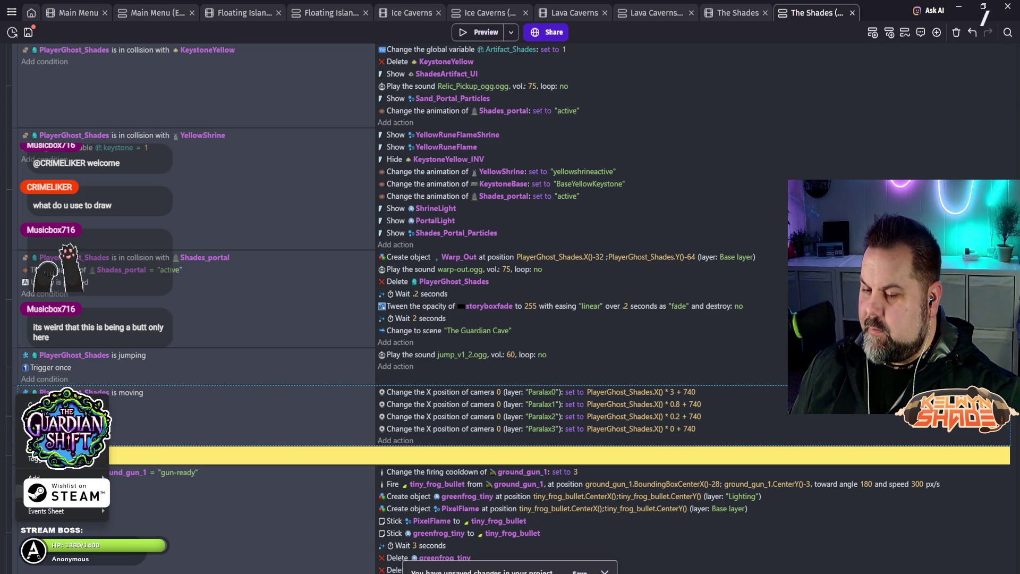
left_click(42, 458)
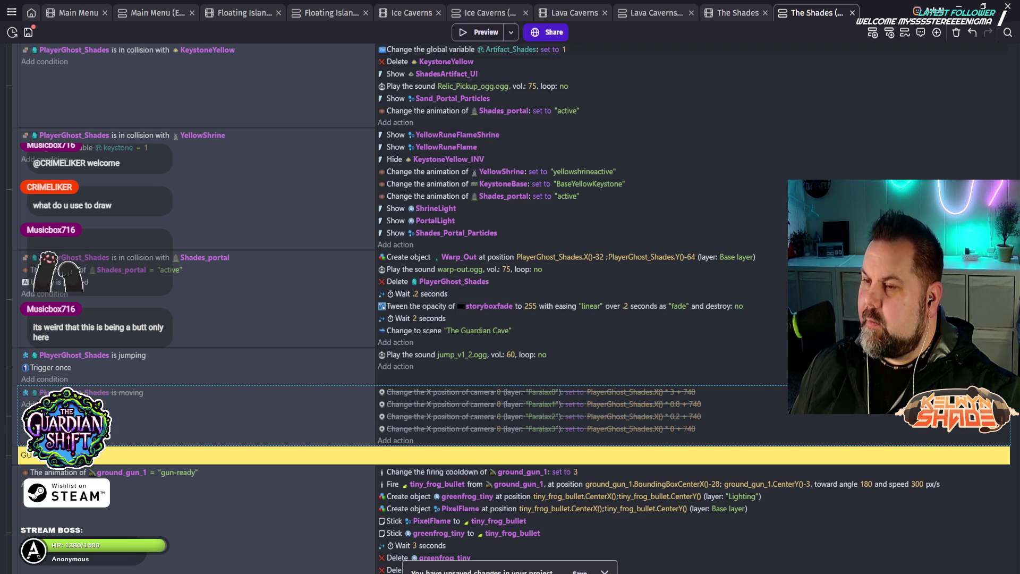
left_click(478, 32)
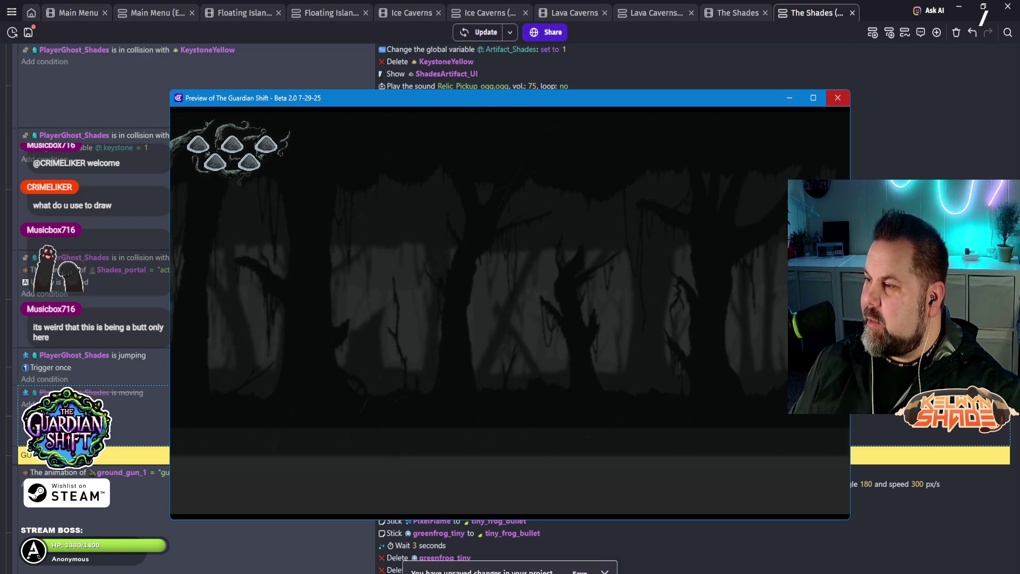
left_click(838, 98)
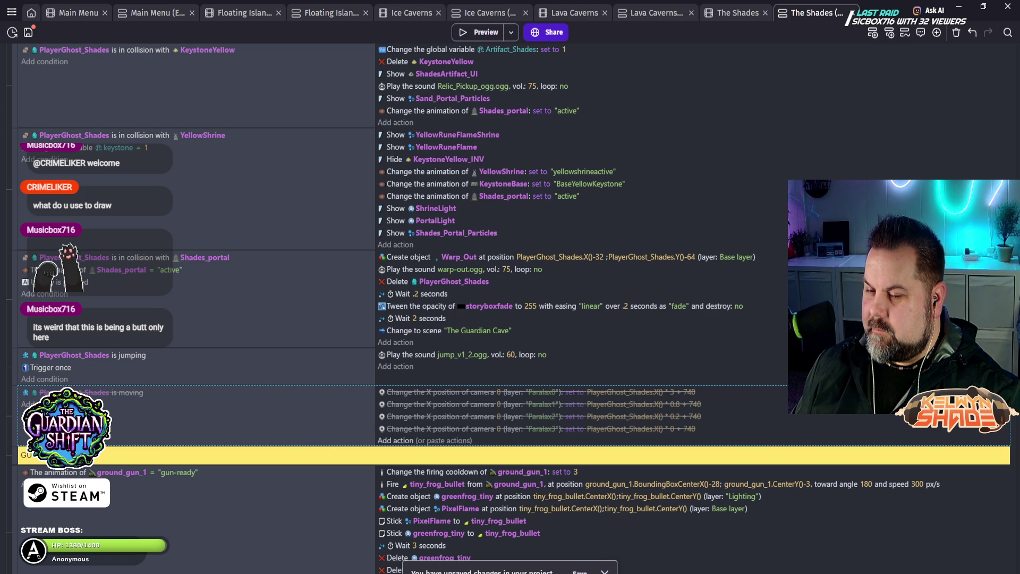
Step: Re-enable the disabled 'is moving' event with its four Paralax camera X actions
right_click(15, 386)
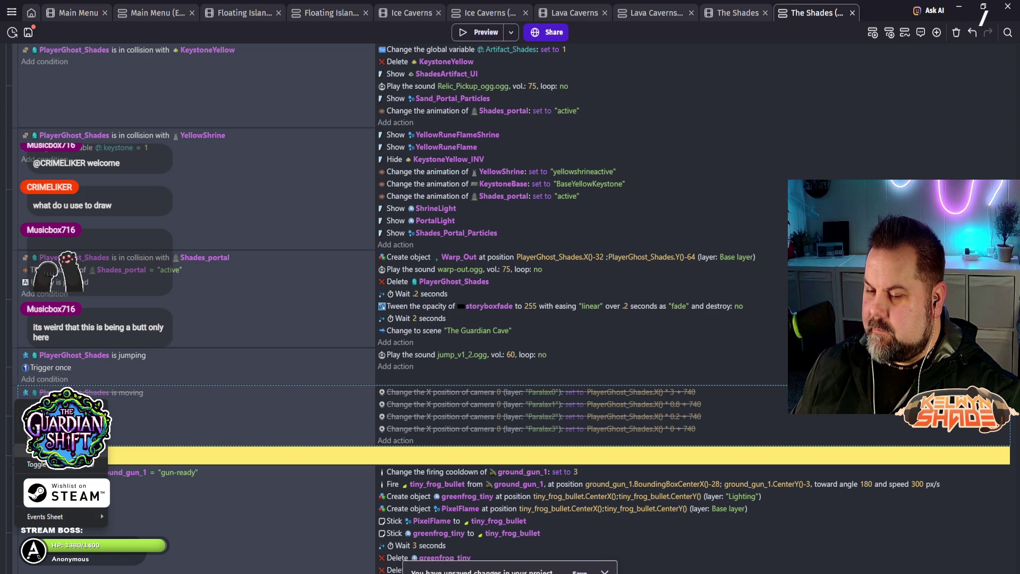
left_click(37, 463)
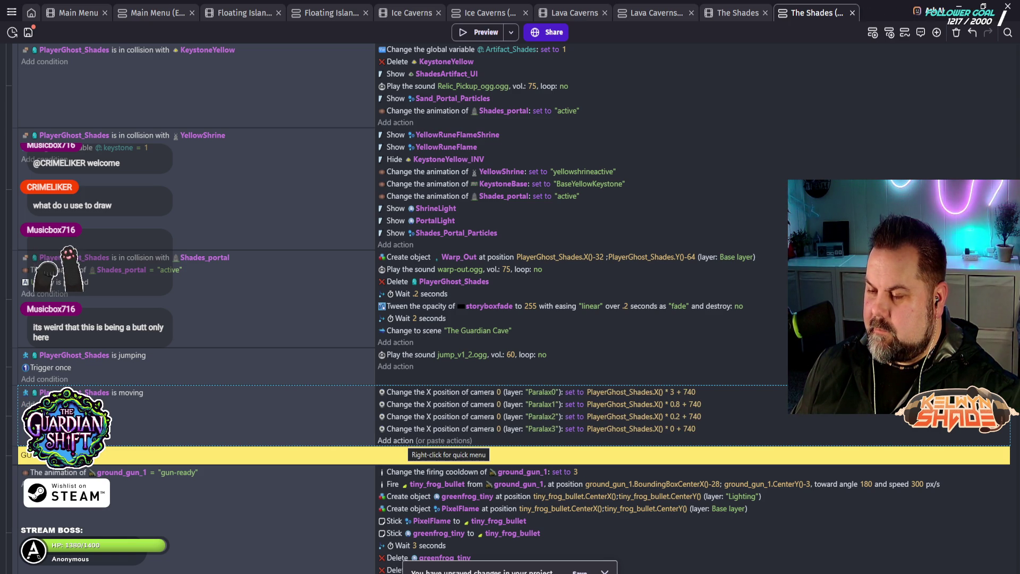
scroll(451, 448, "up", 15)
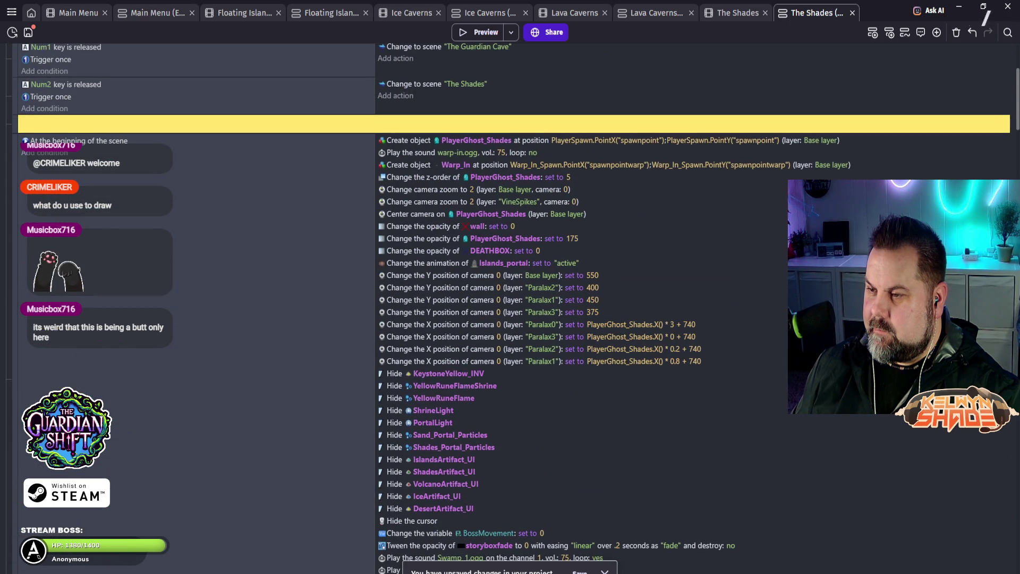
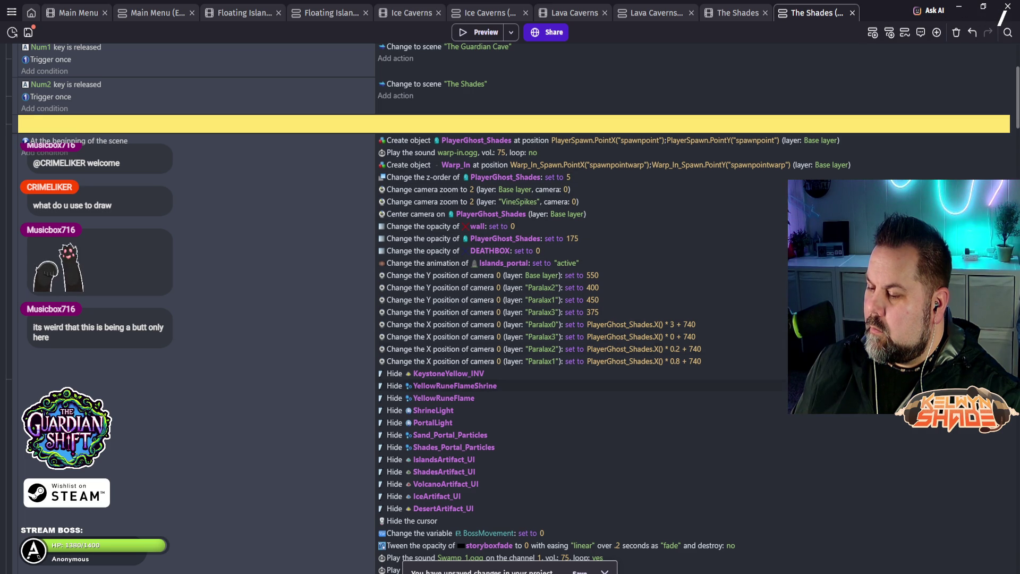
Step: Select the action that centers the camera on PlayerGhost_Shades
scroll(510, 319, "down", 2)
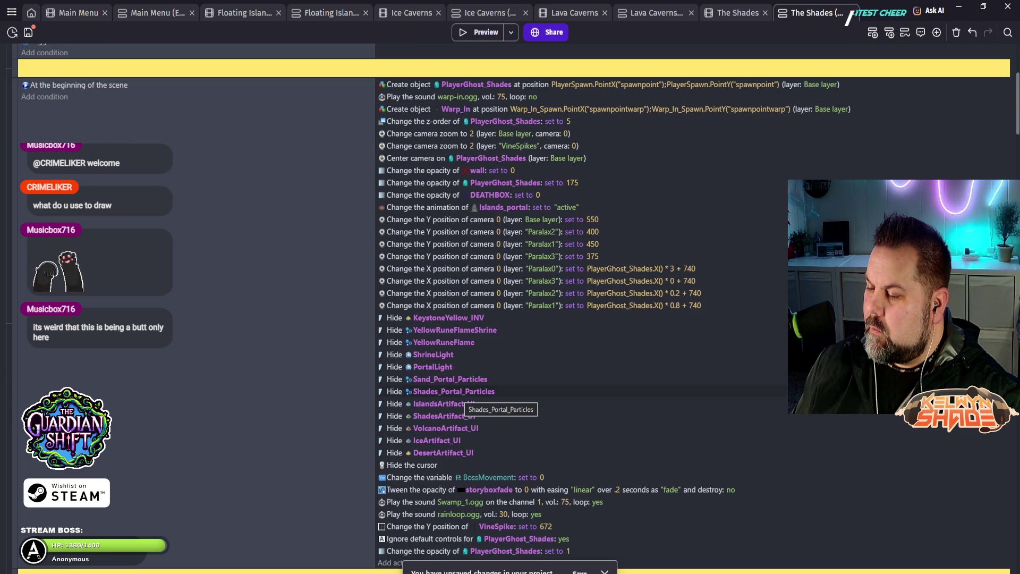
scroll(462, 398, "up", 6)
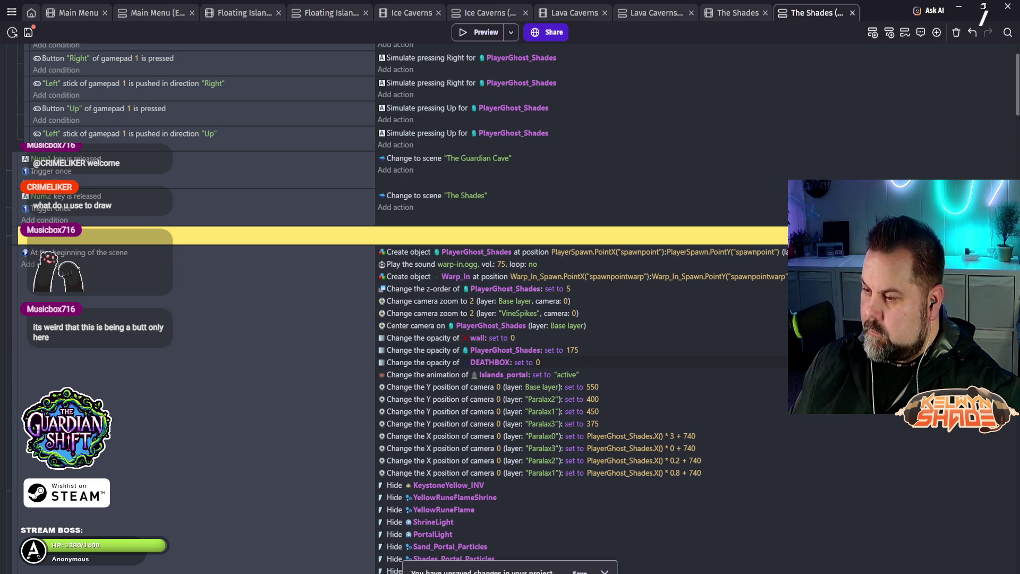
left_click(425, 325)
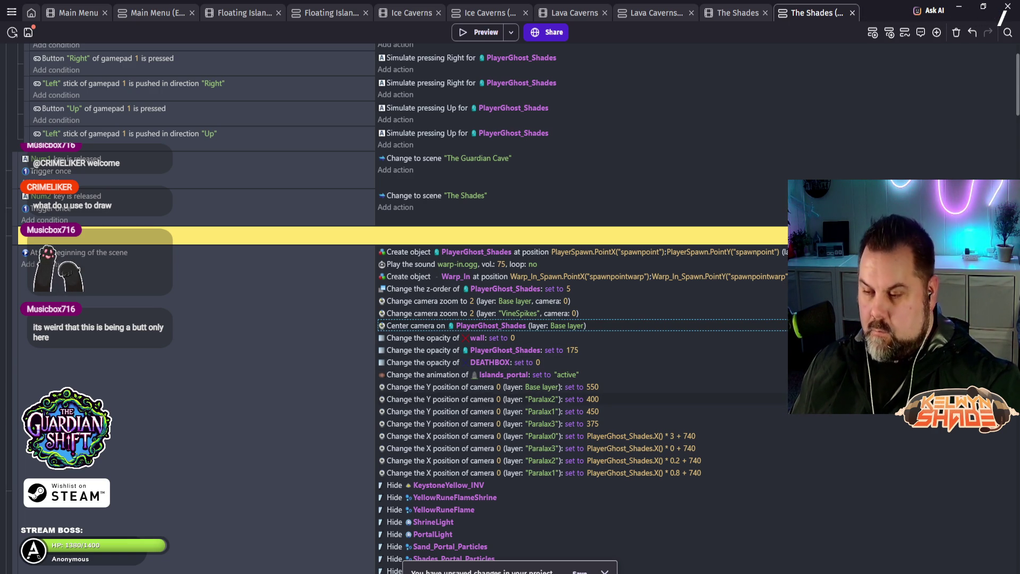
Step: Paste the camera-centering action into the Warp_In finished event and launch a preview
scroll(585, 319, "down", 5)
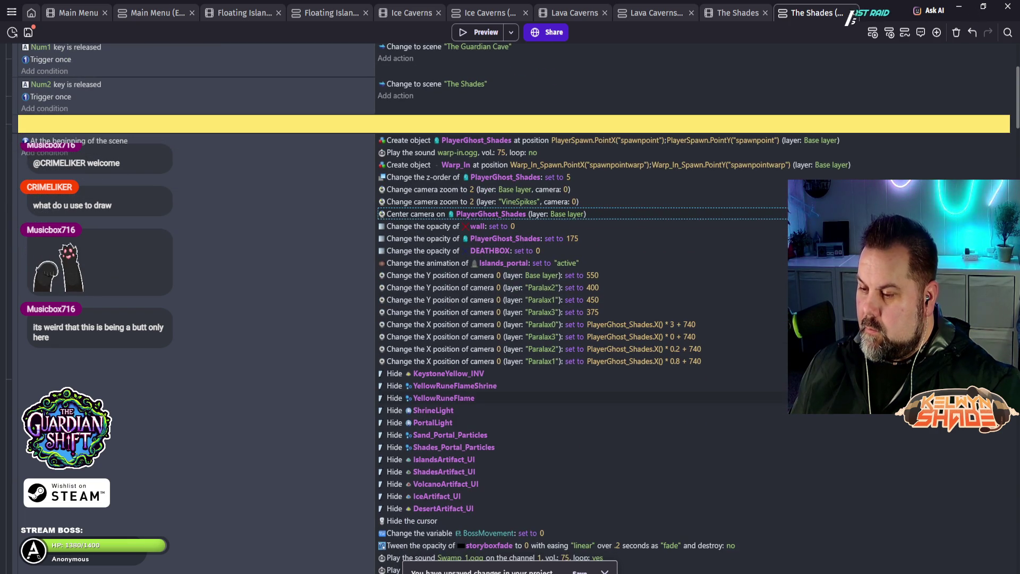
scroll(584, 319, "down", 1)
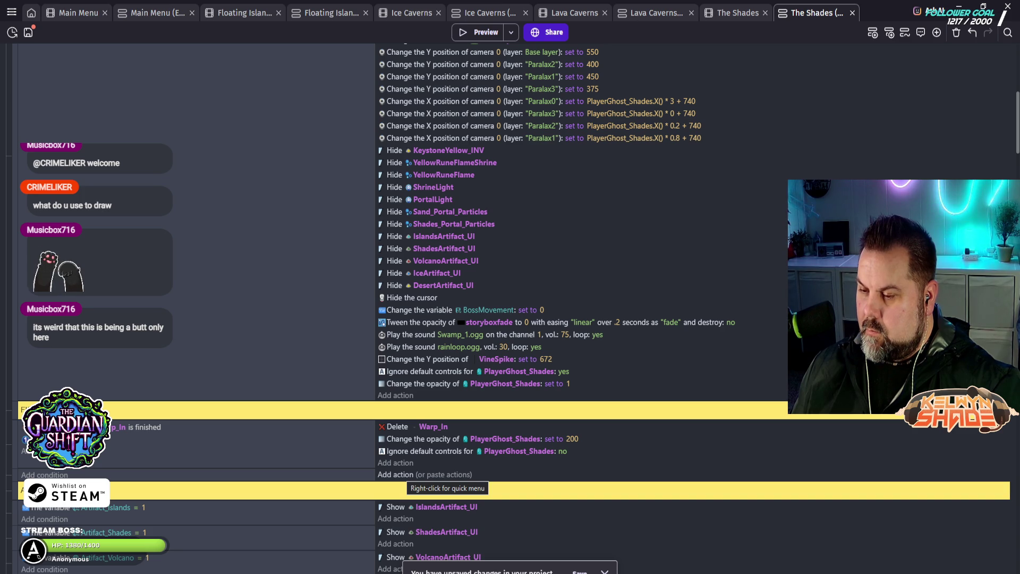
left_click(396, 474)
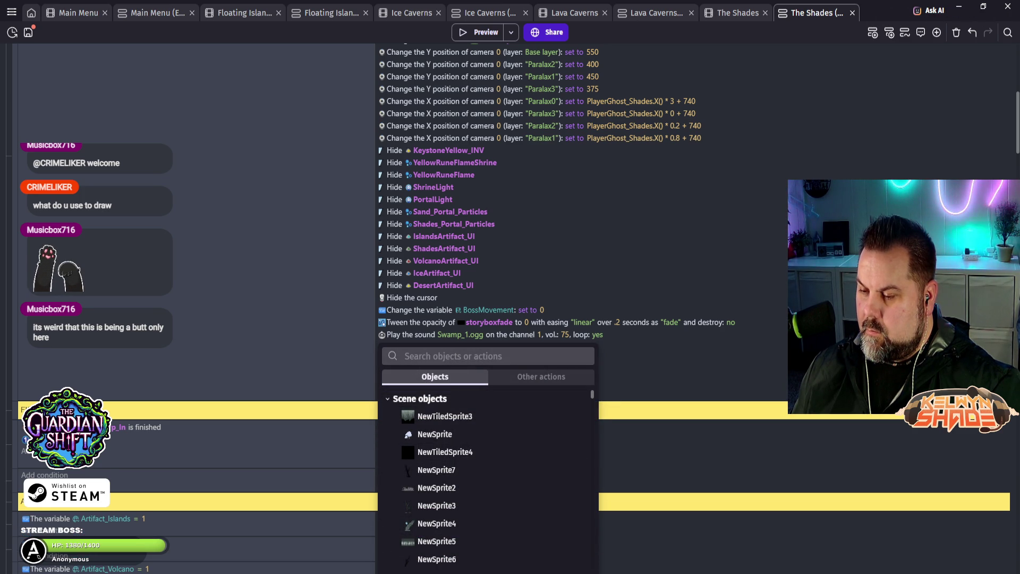
key("Escape")
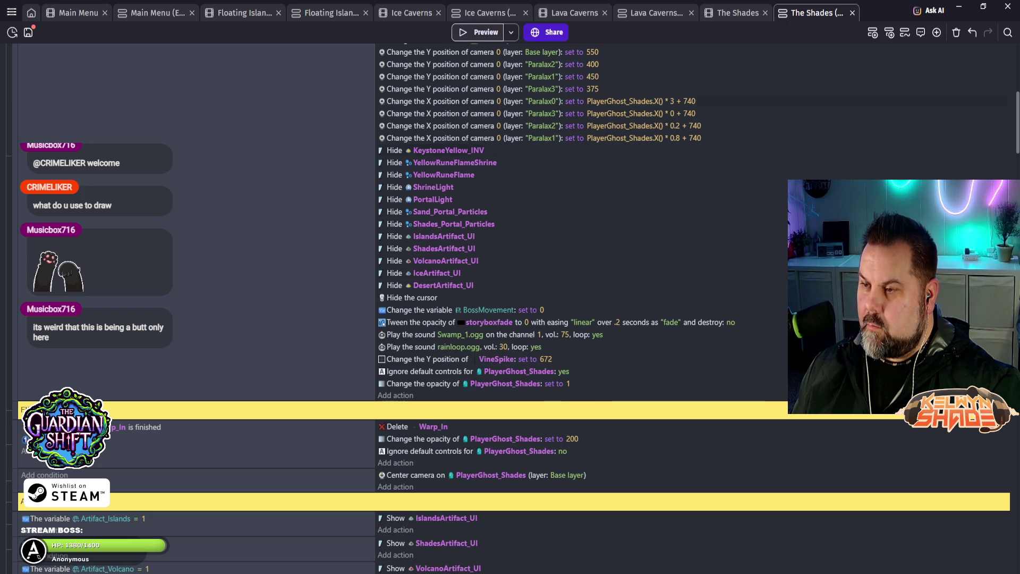
key("F5")
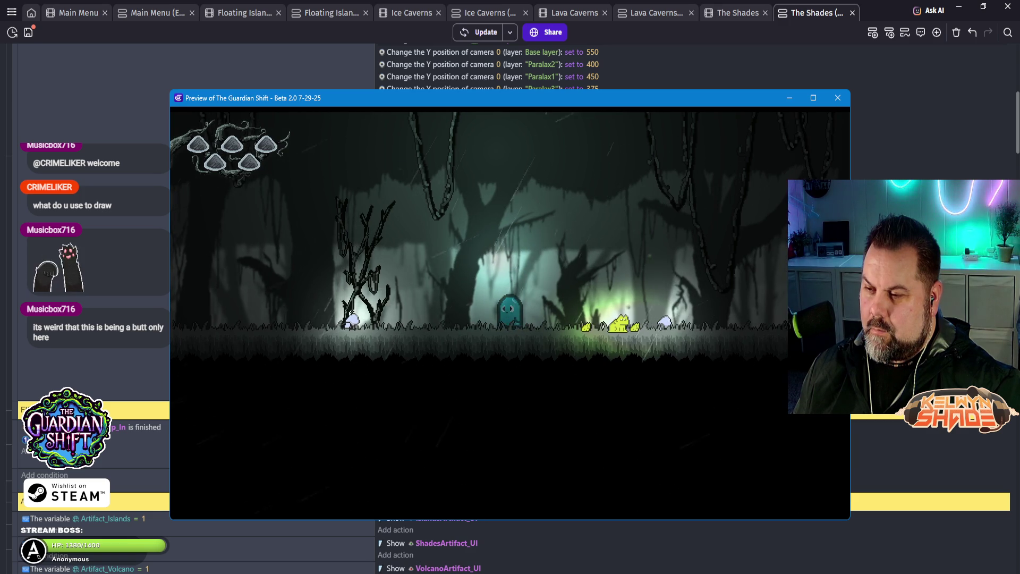
key("Right")
key("space")
key("Left")
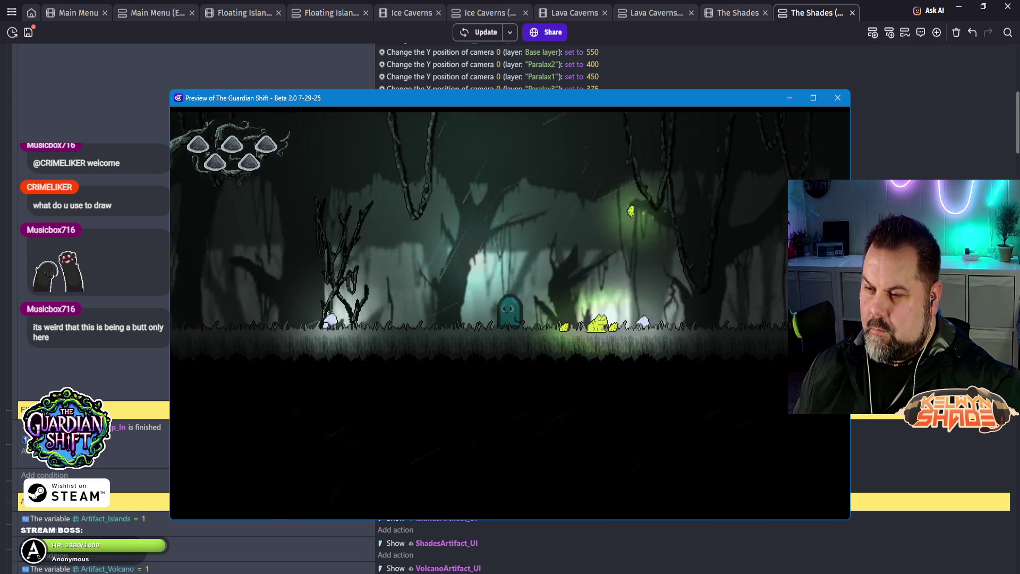
key("Left")
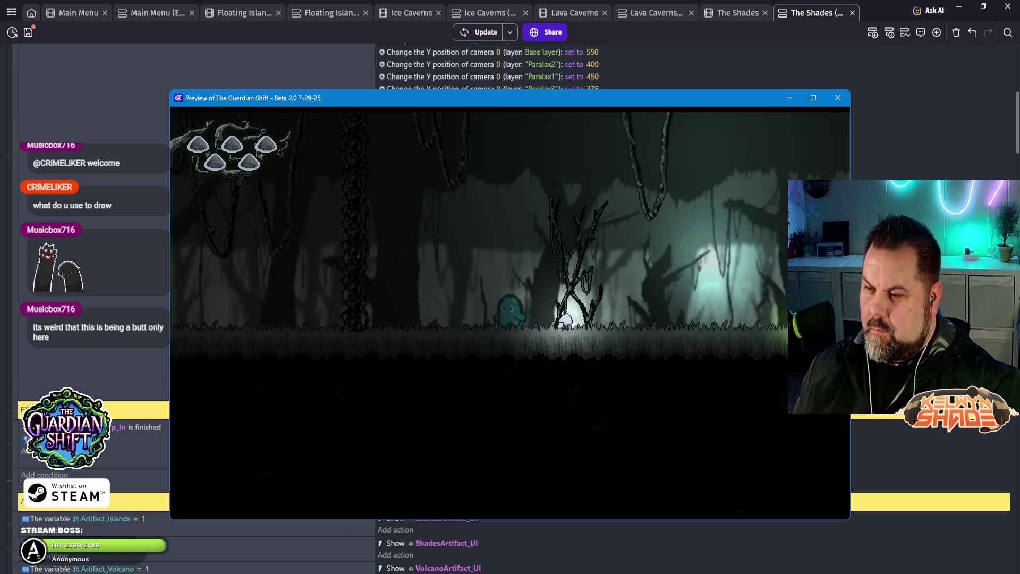
key("Left")
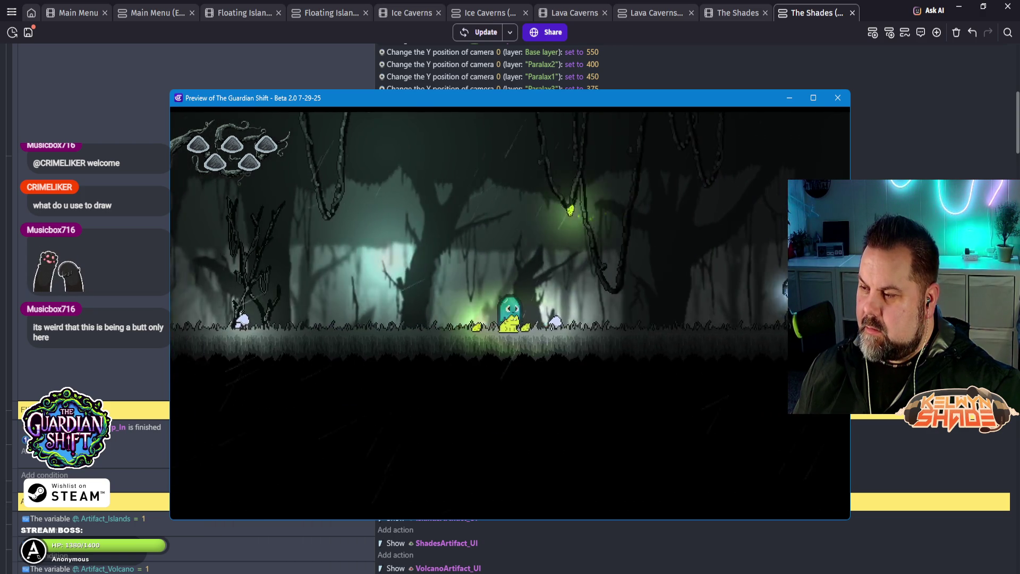
key("Right")
key("Right")
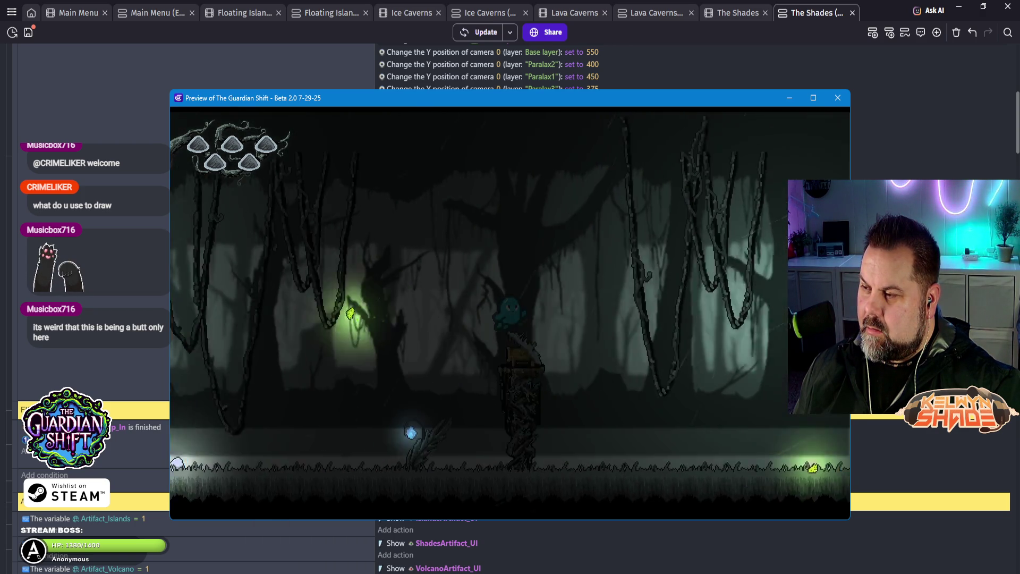
key("Right")
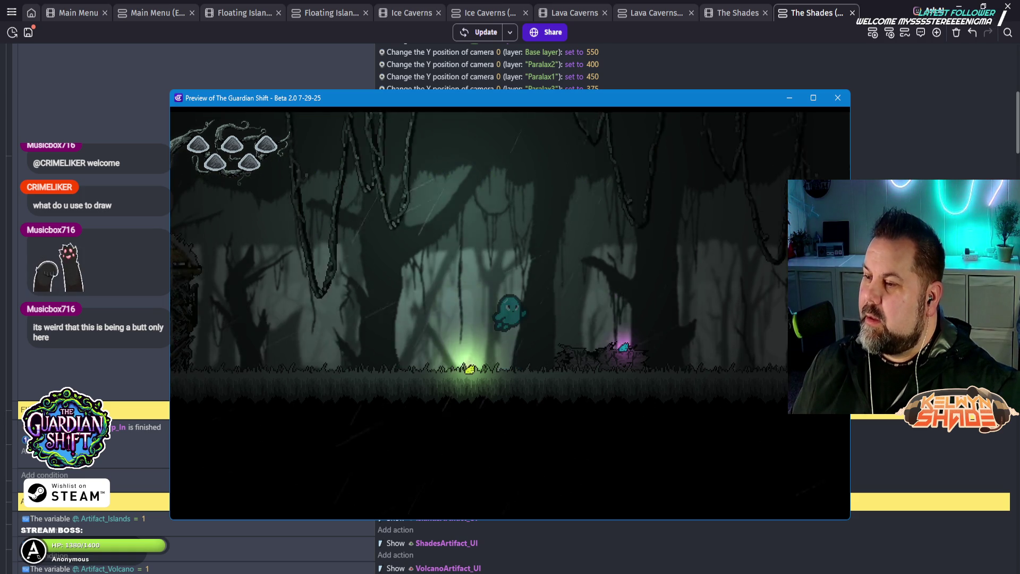
key("Right")
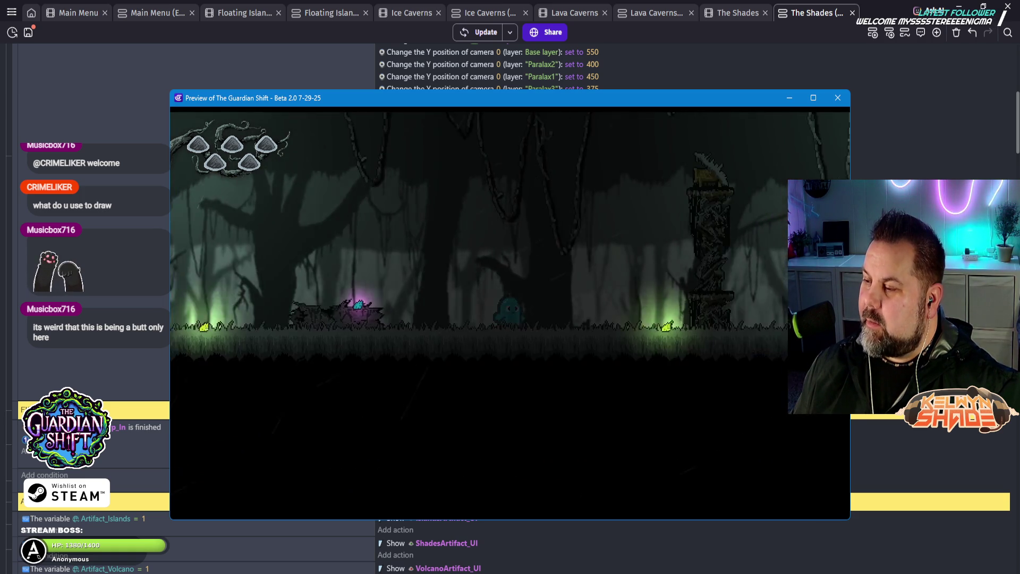
key("Right")
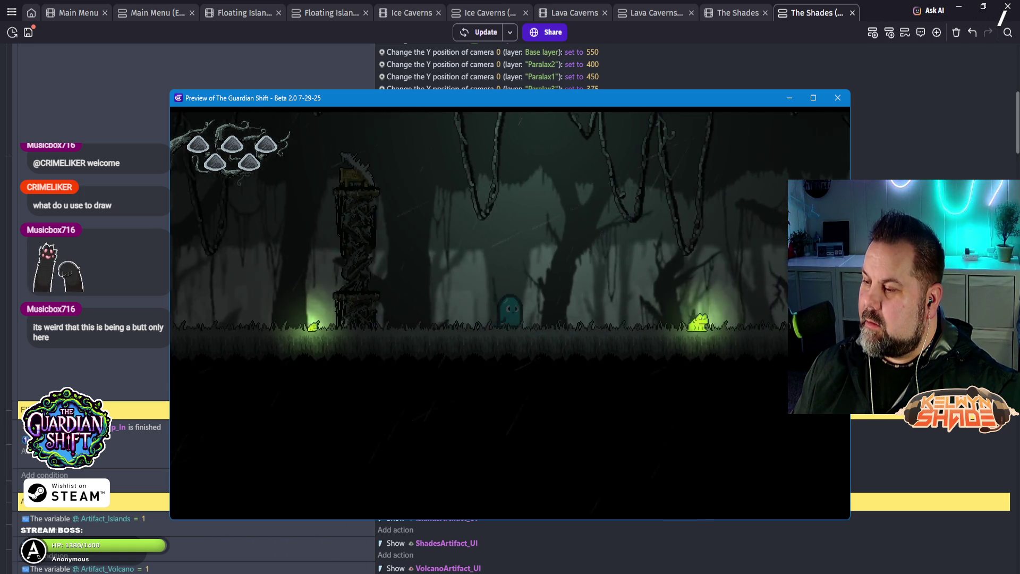
key("Right")
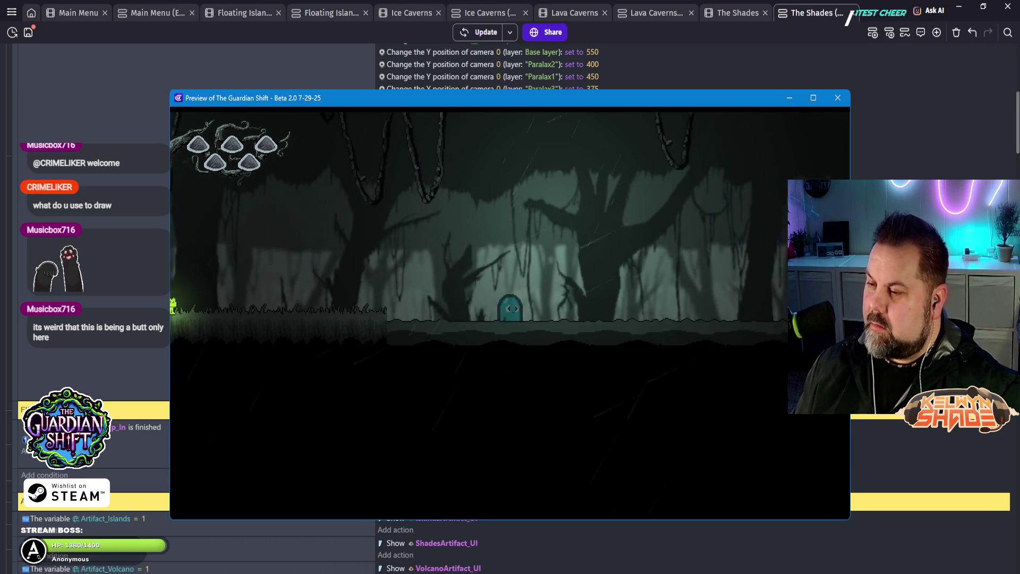
key("Right")
key("Right")
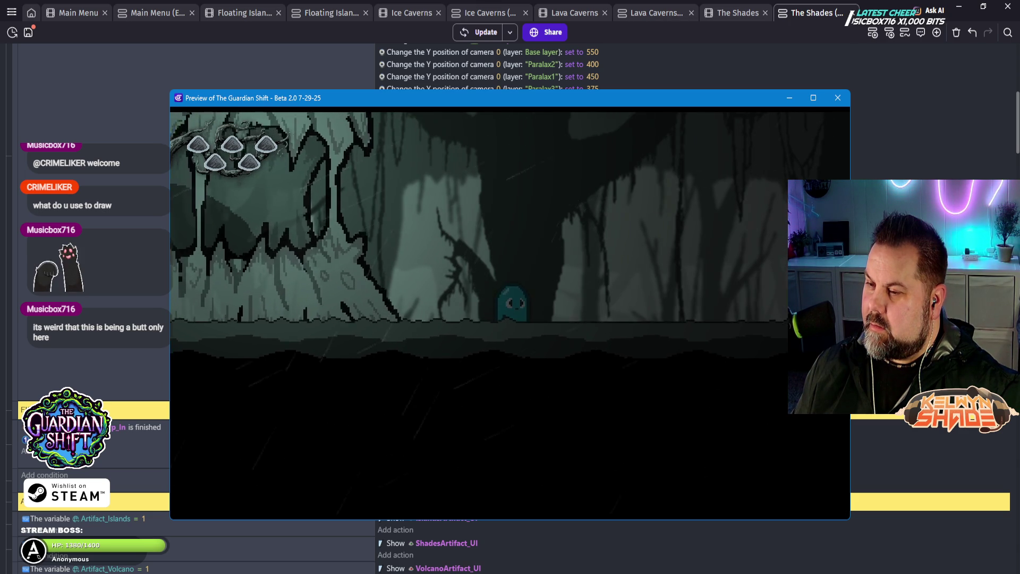
key("Right")
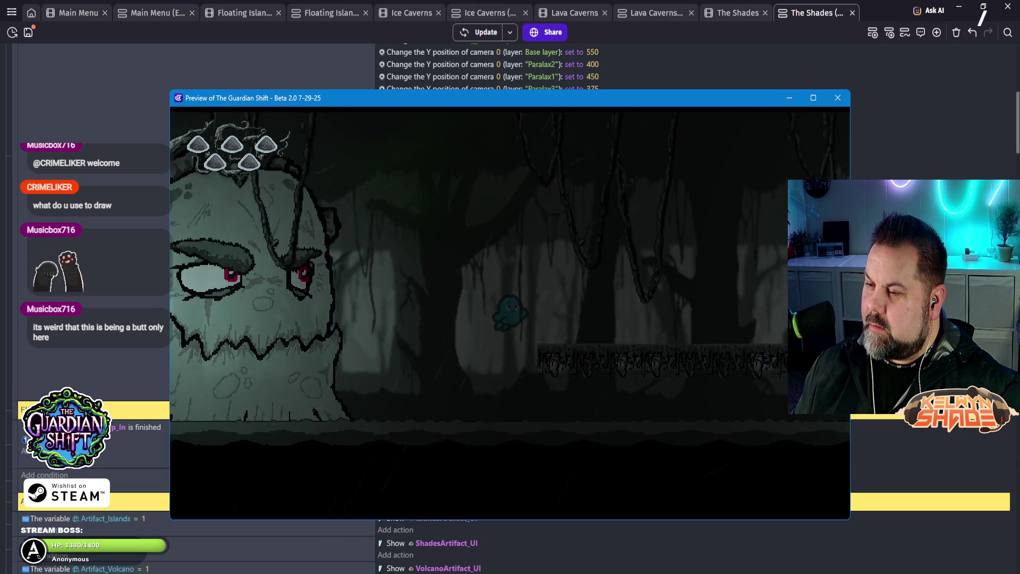
key("Right")
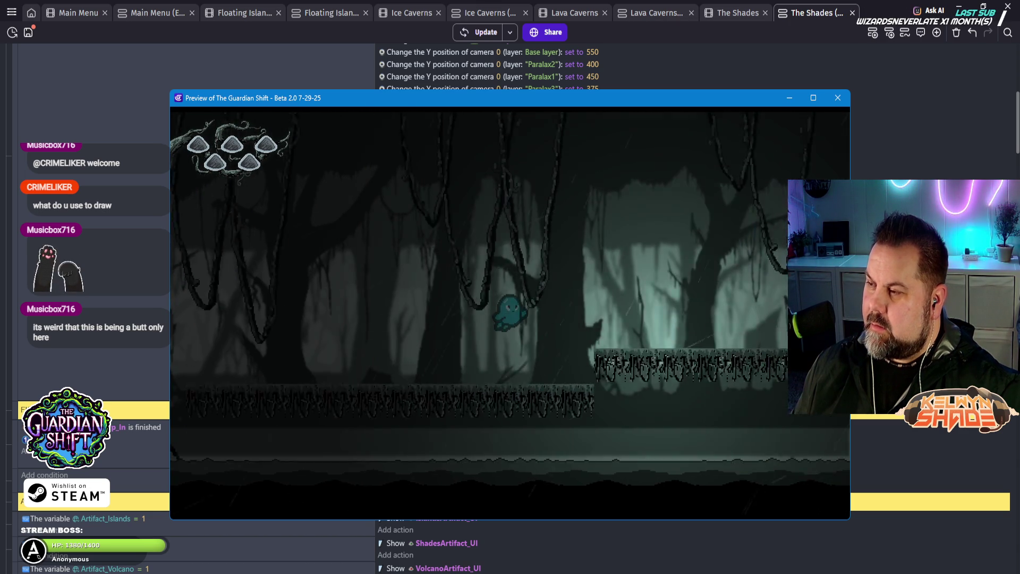
key("Right")
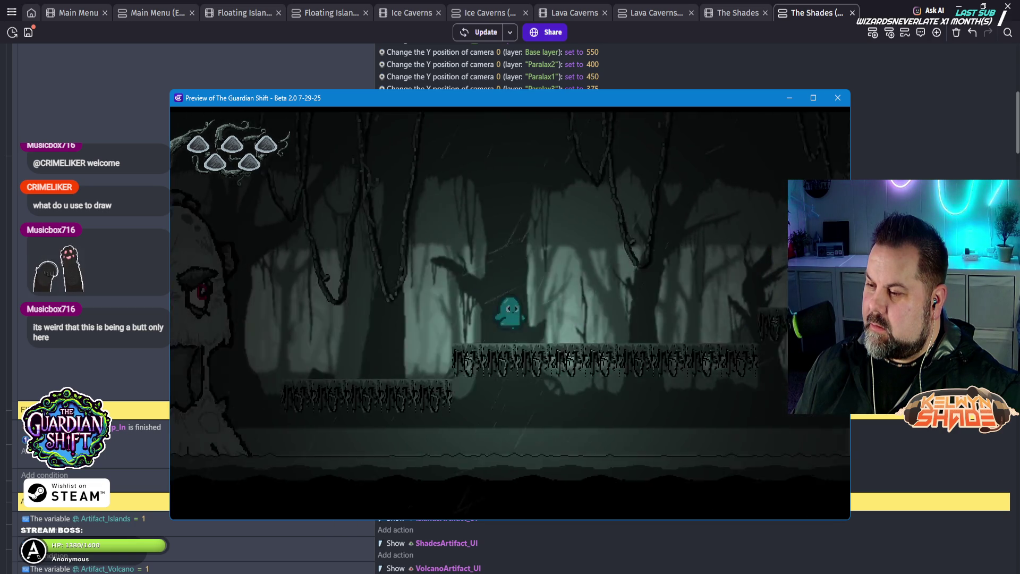
key("Right")
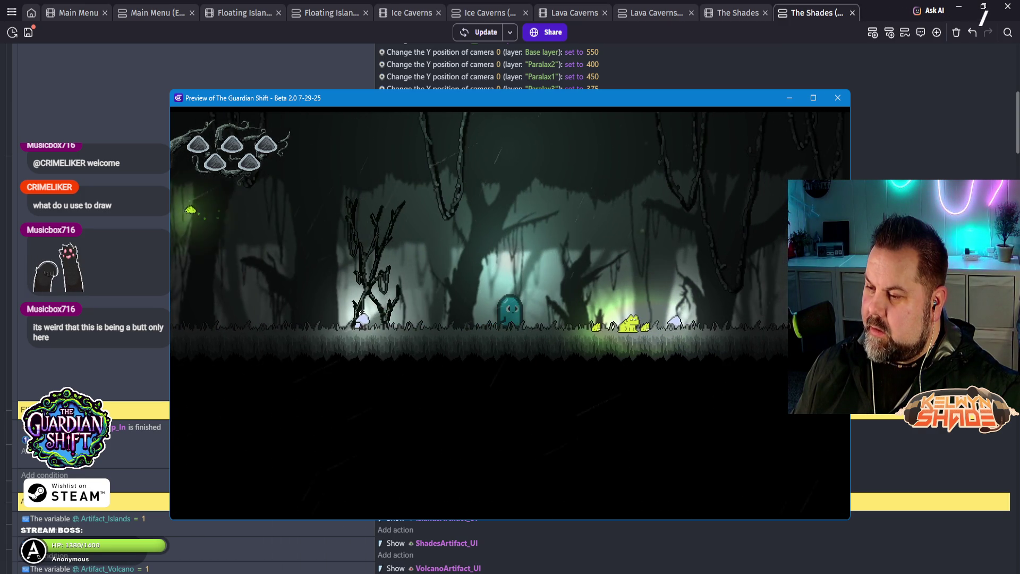
key("Right")
key("space")
key("Left")
key("space")
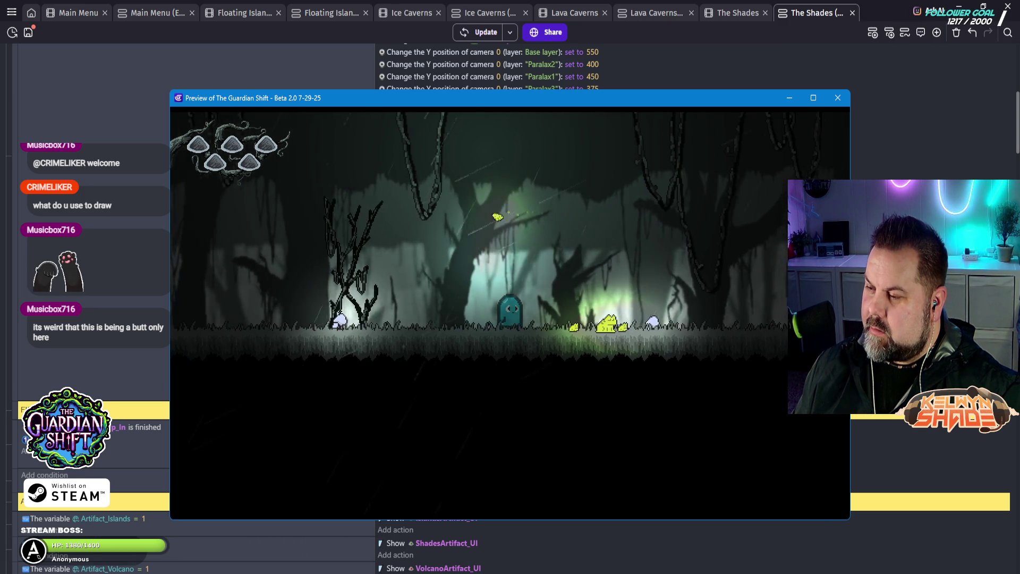
key("Right")
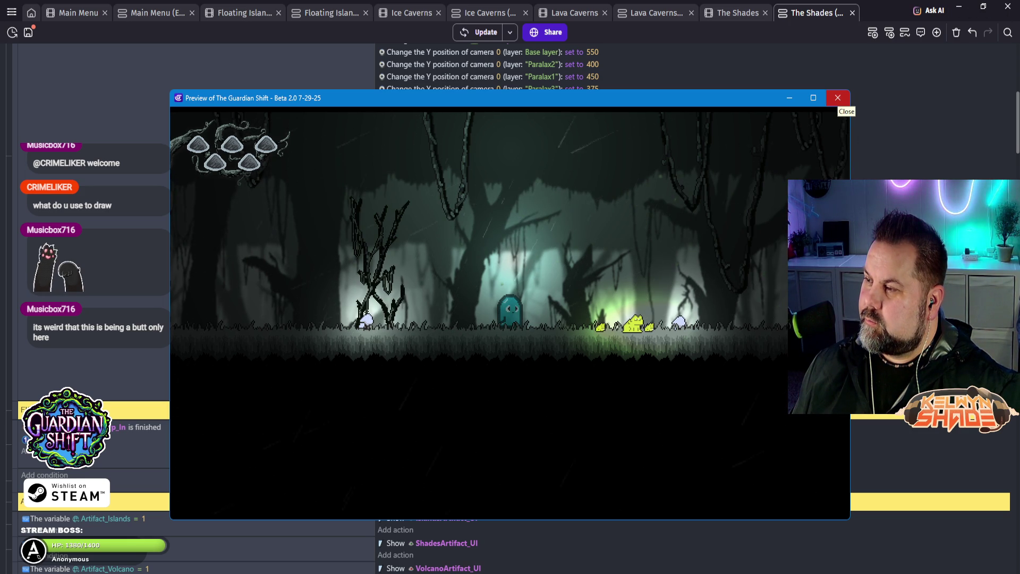
key("space")
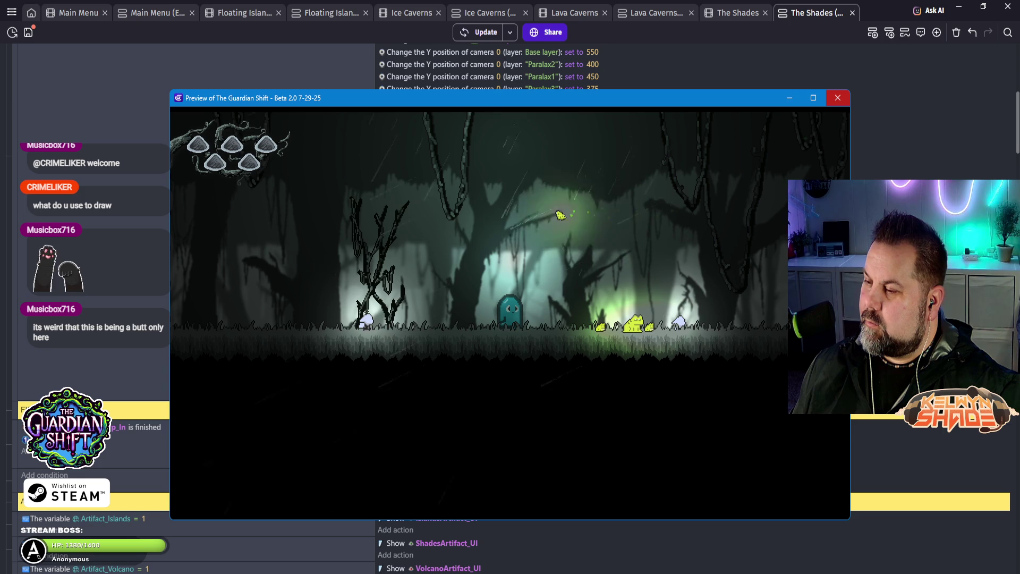
left_click(838, 98)
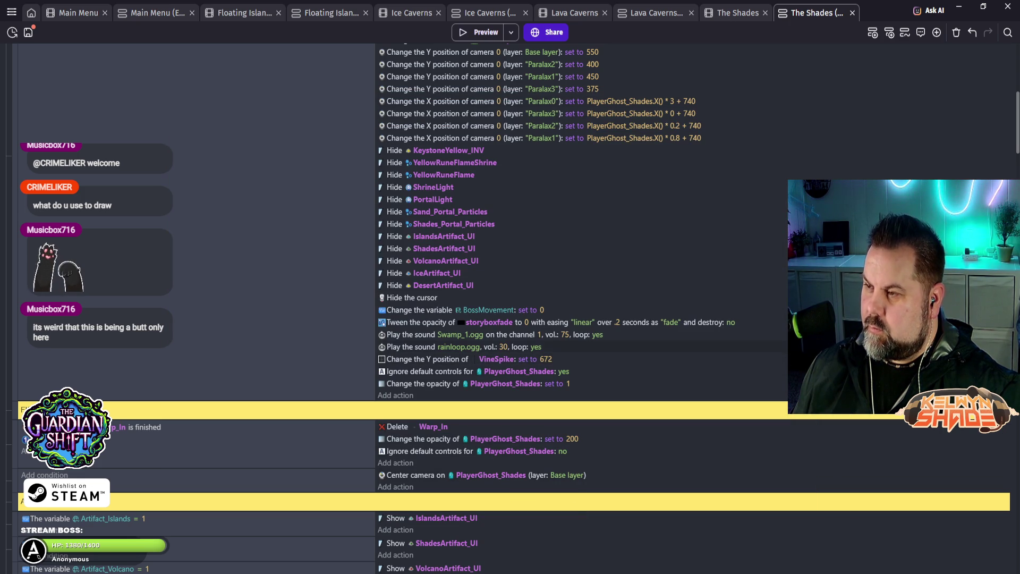
Step: Open the warp-in event's 'Center camera on PlayerGhost_Shades' action for editing
scroll(585, 265, "up", 2)
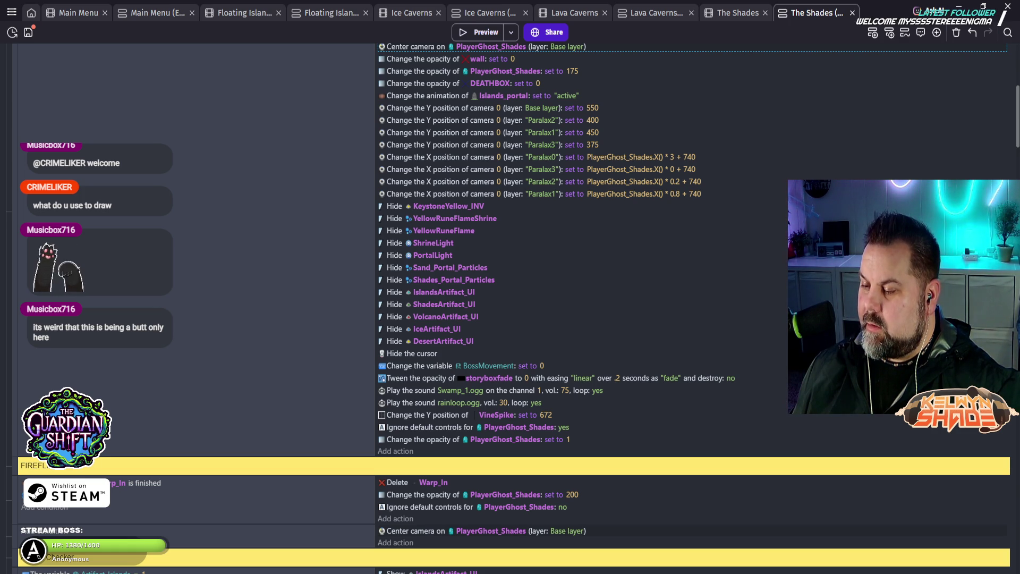
double_click(416, 531)
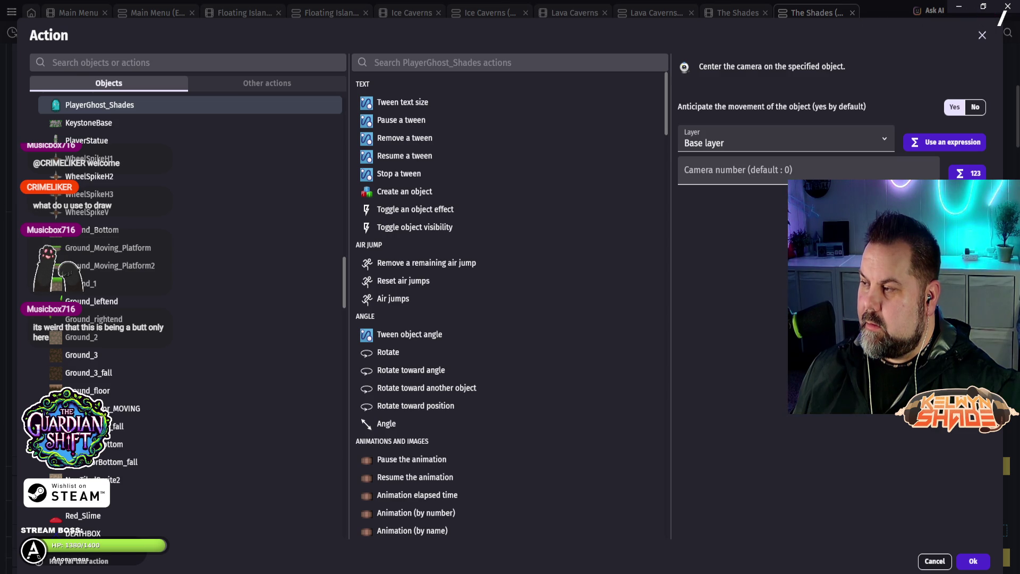
Step: Change the action to Camera offset Y for PlayerGhost_Shades with value 550
scroll(213, 213, "up", 1)
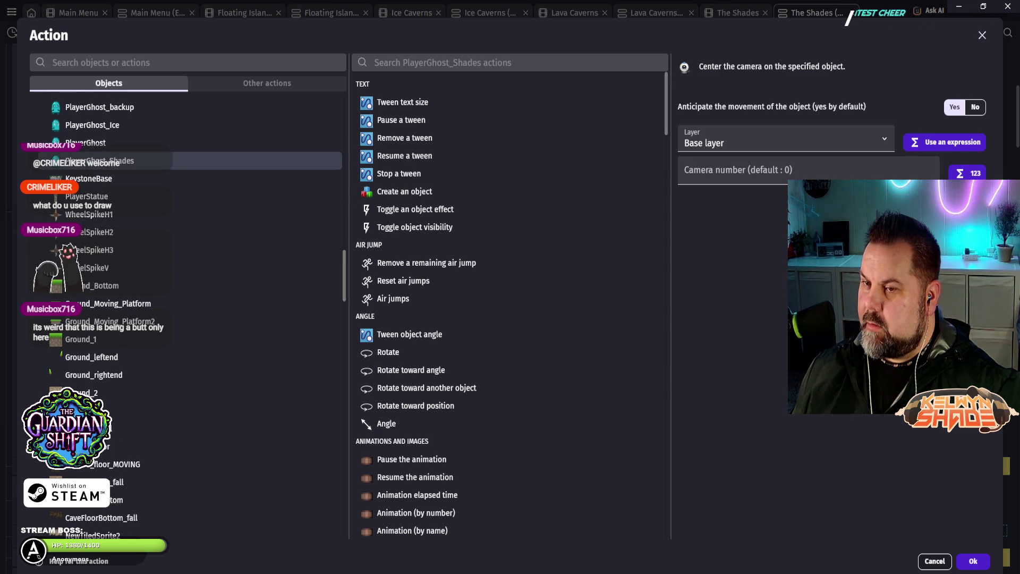
scroll(415, 263, "down", 1)
scroll(415, 263, "up", 1)
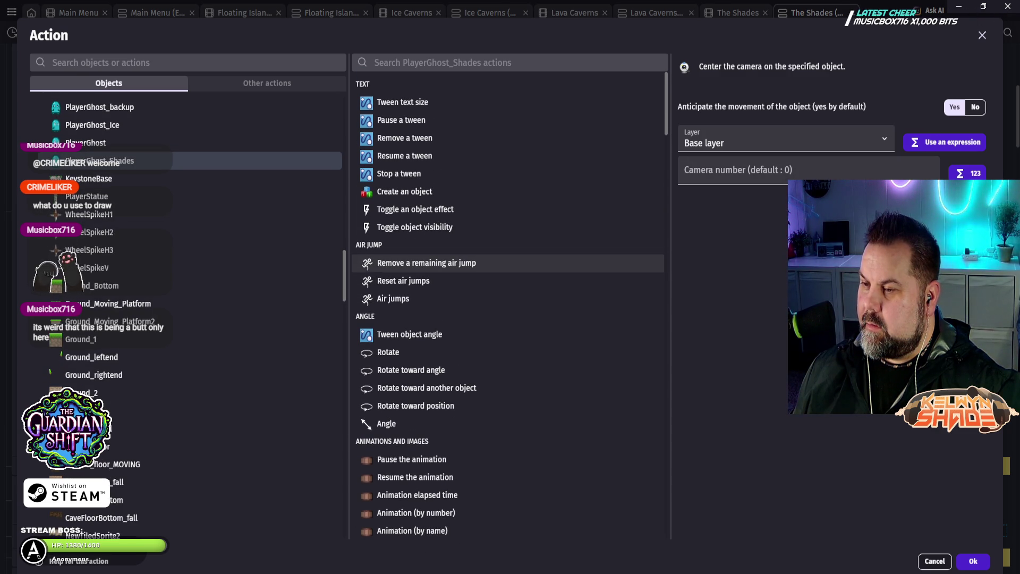
scroll(415, 263, "down", 1)
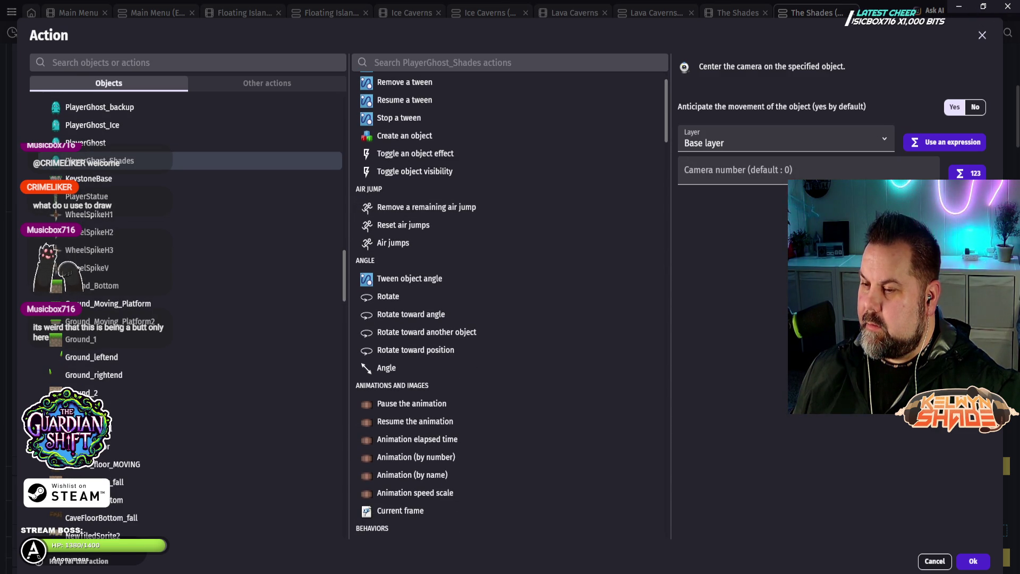
scroll(425, 449, "down", 3)
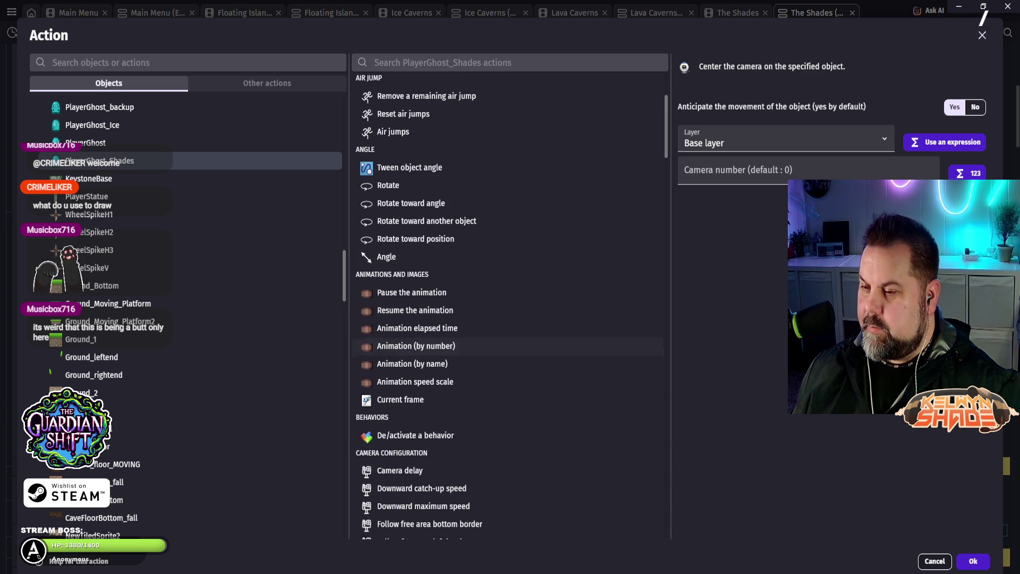
scroll(425, 450, "down", 4)
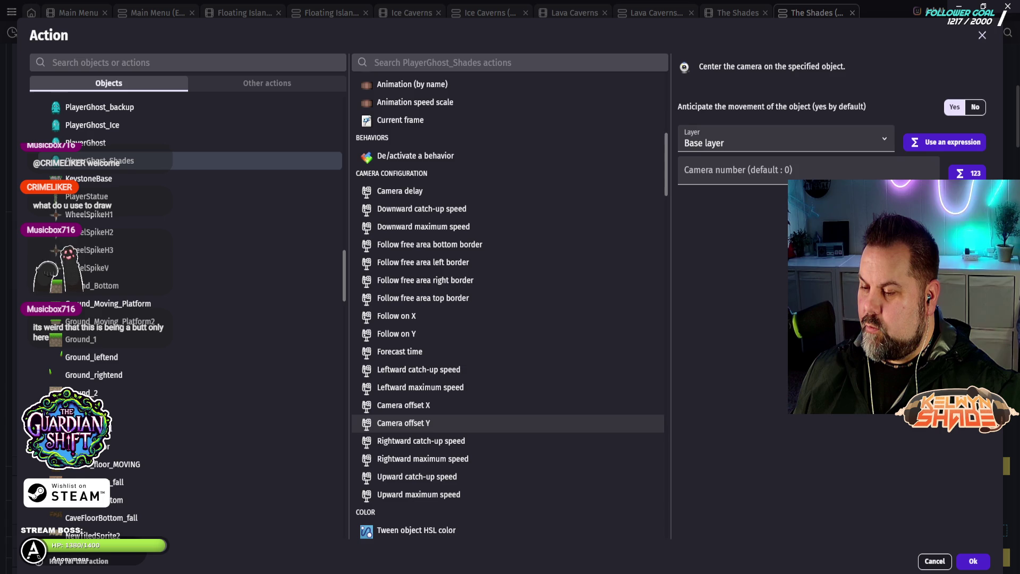
left_click(404, 423)
key("Tab")
key("Tab")
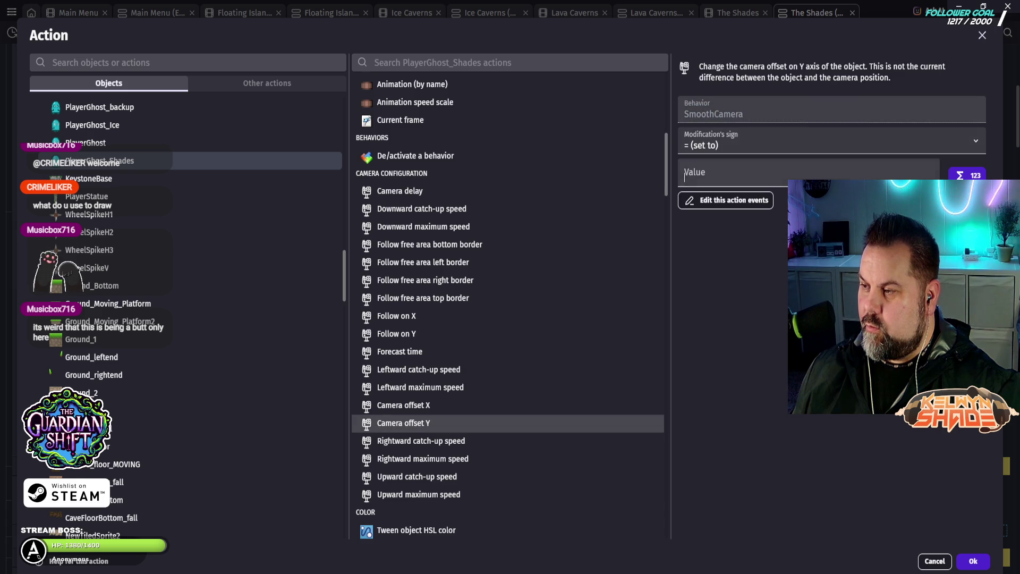
type("550")
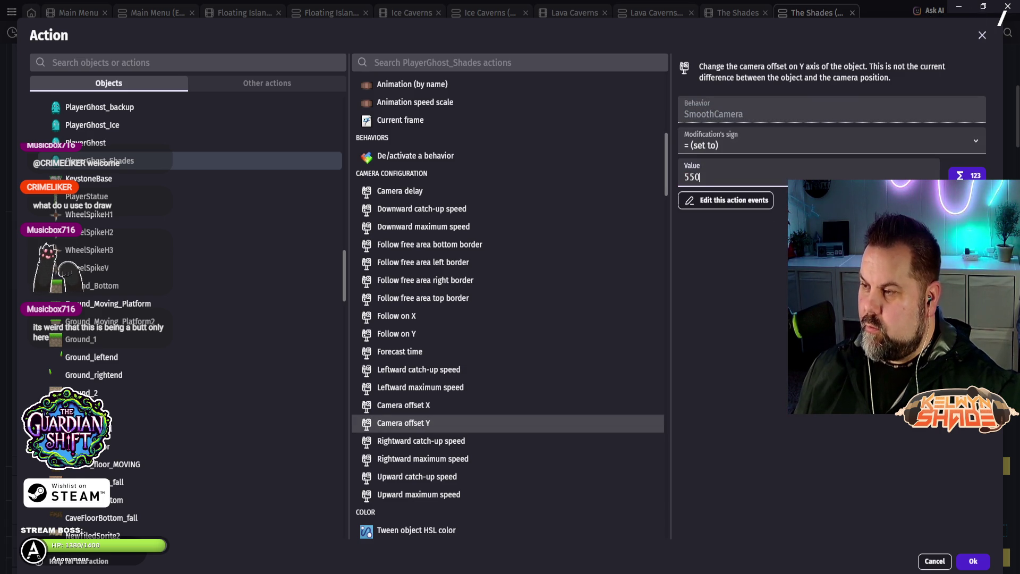
key("Return")
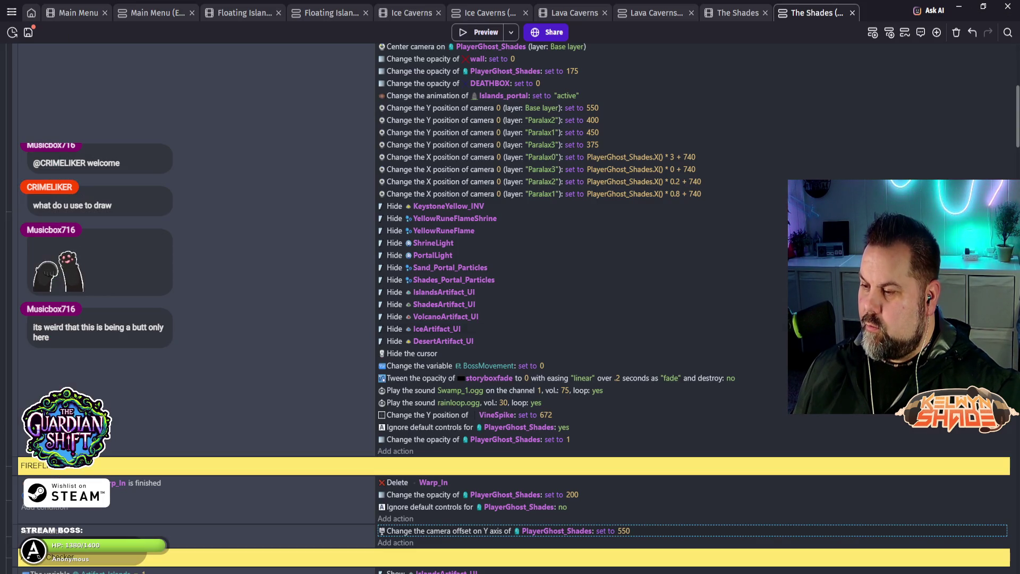
Step: Preview the game with the 550 Y offset, close it, and reopen the offset action
key("F5")
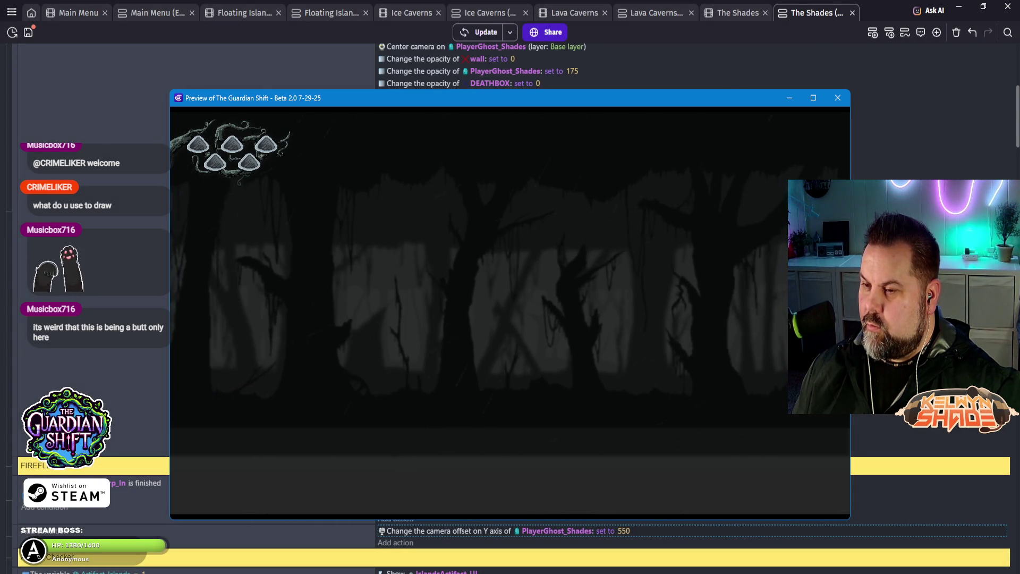
left_click(838, 98)
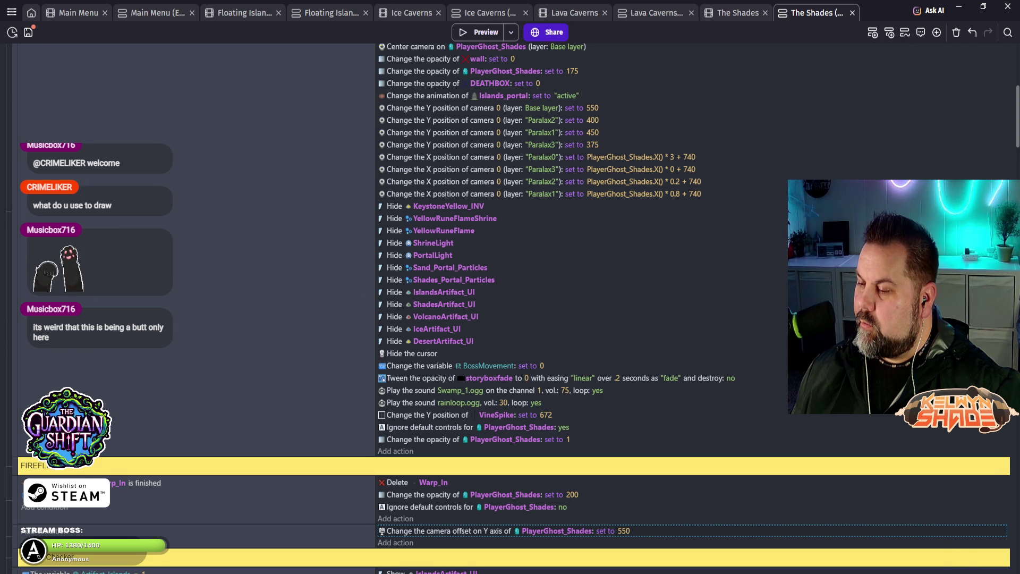
key("Return")
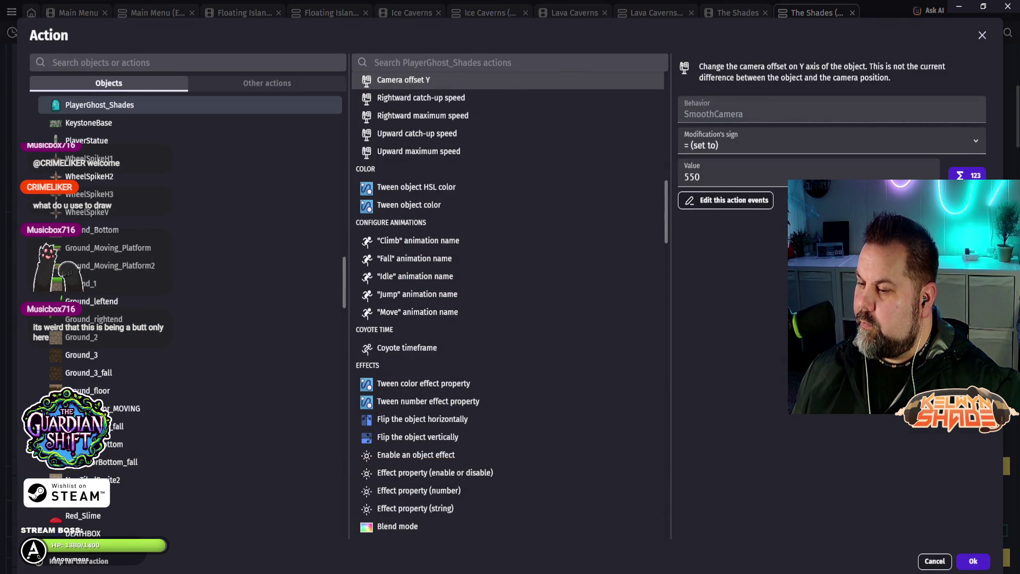
Step: Browse the action list and try the 'Center the camera on an object' action
scroll(507, 255, "up", 3)
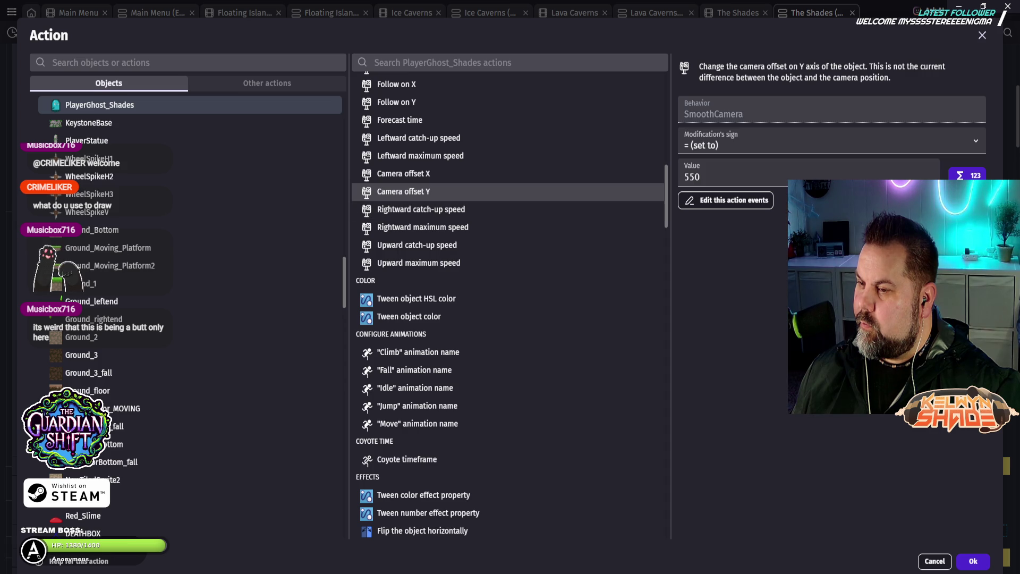
scroll(507, 264, "up", 2)
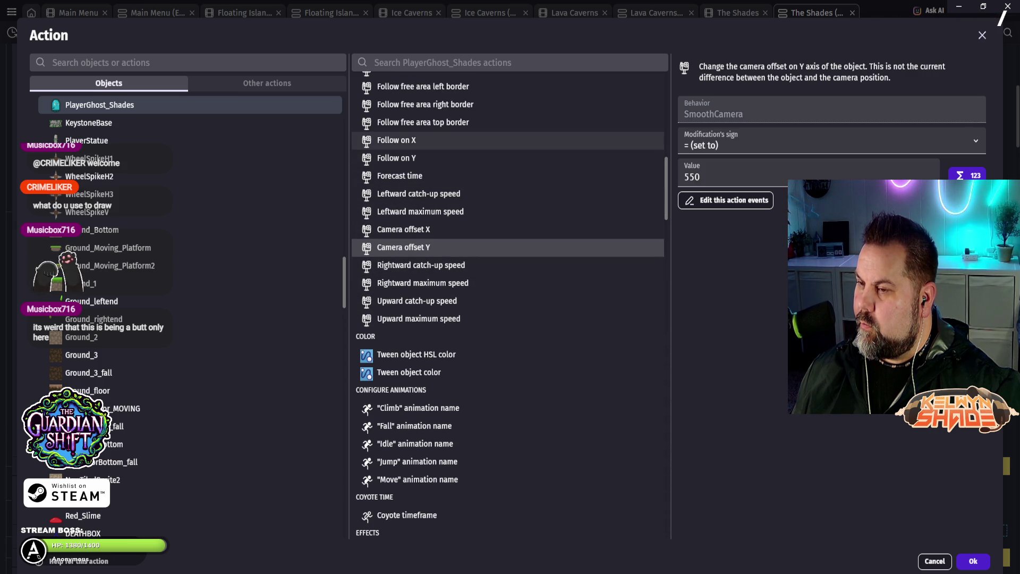
scroll(508, 154, "up", 2)
scroll(507, 198, "up", 1)
scroll(507, 198, "up", 2)
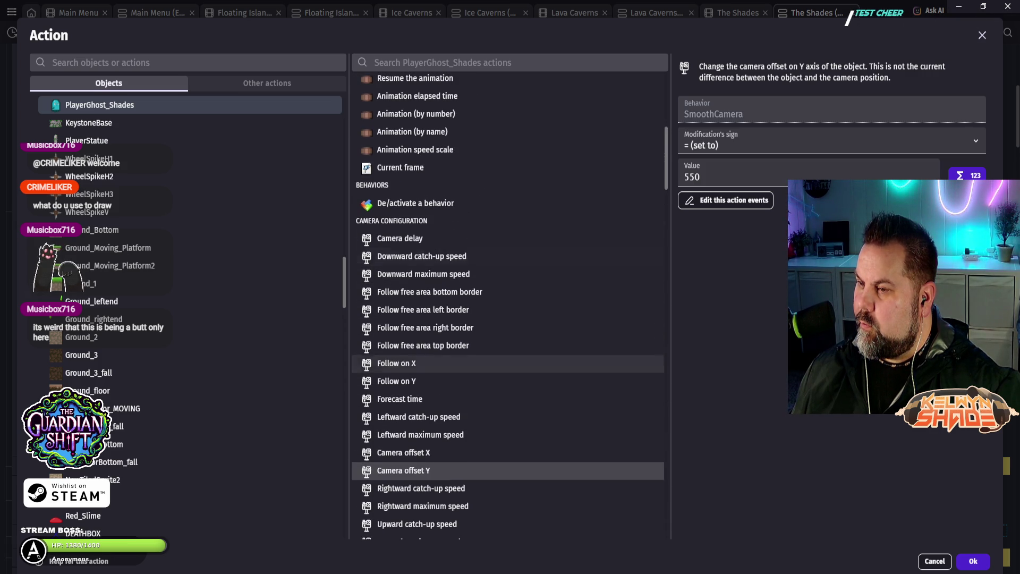
scroll(508, 368, "up", 2)
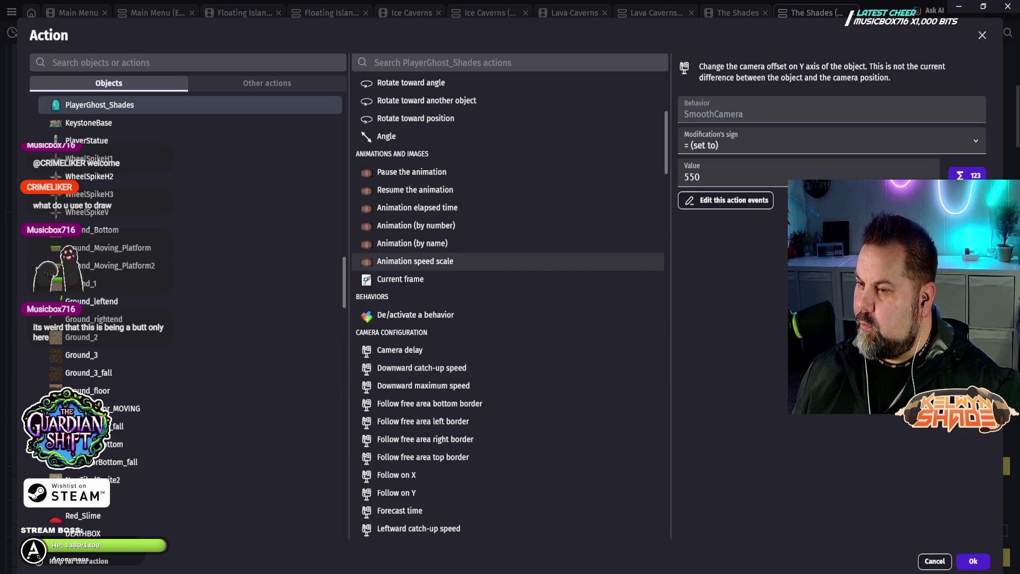
scroll(507, 261, "down", 2)
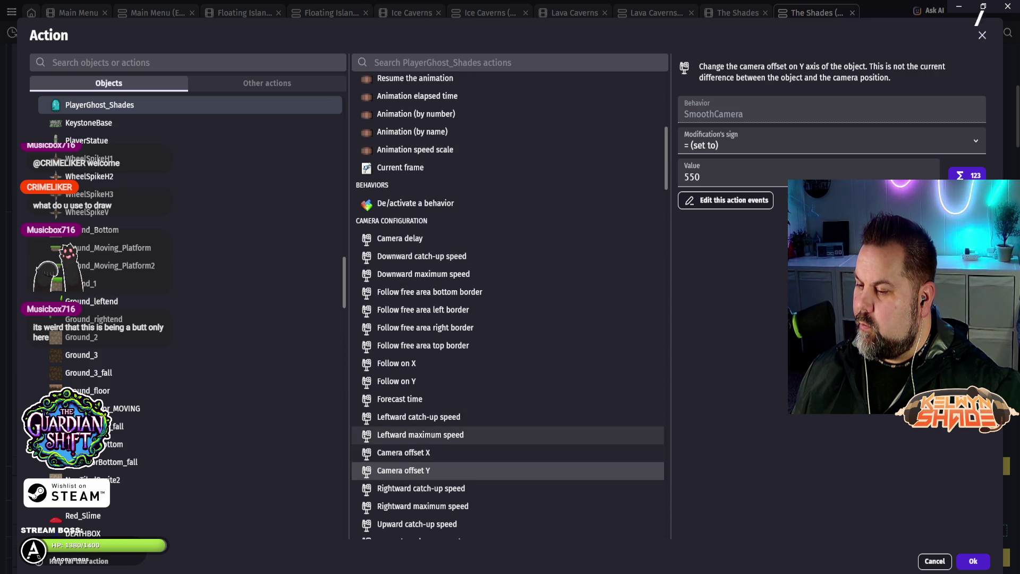
scroll(425, 404, "up", 1)
scroll(425, 403, "up", 1)
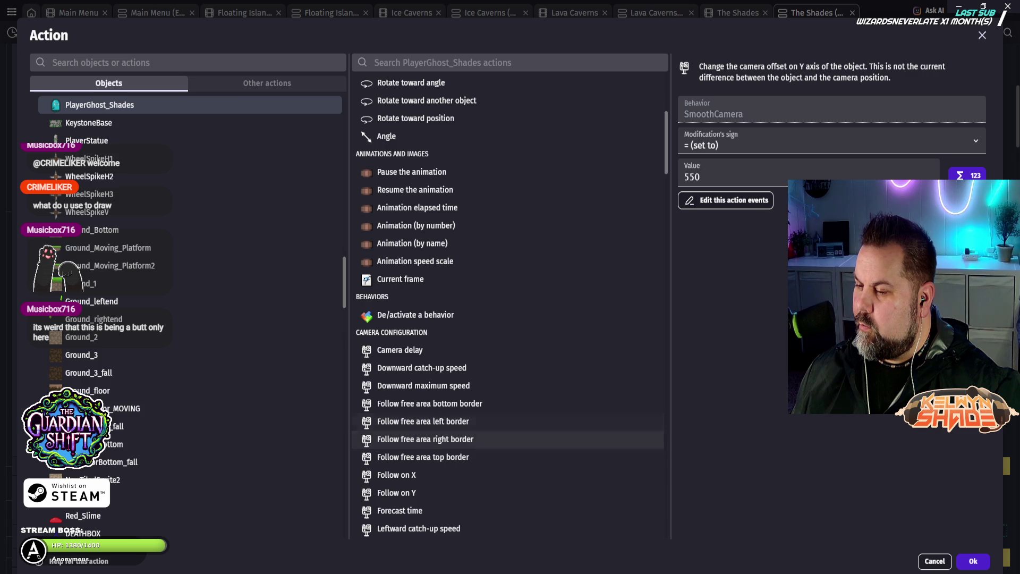
scroll(425, 366, "up", 1)
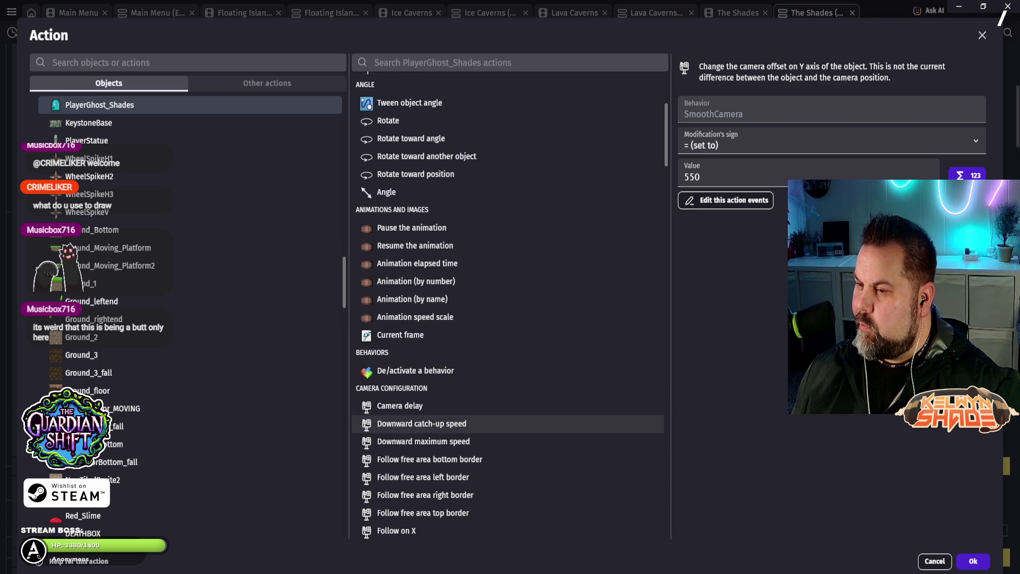
scroll(414, 214, "up", 2)
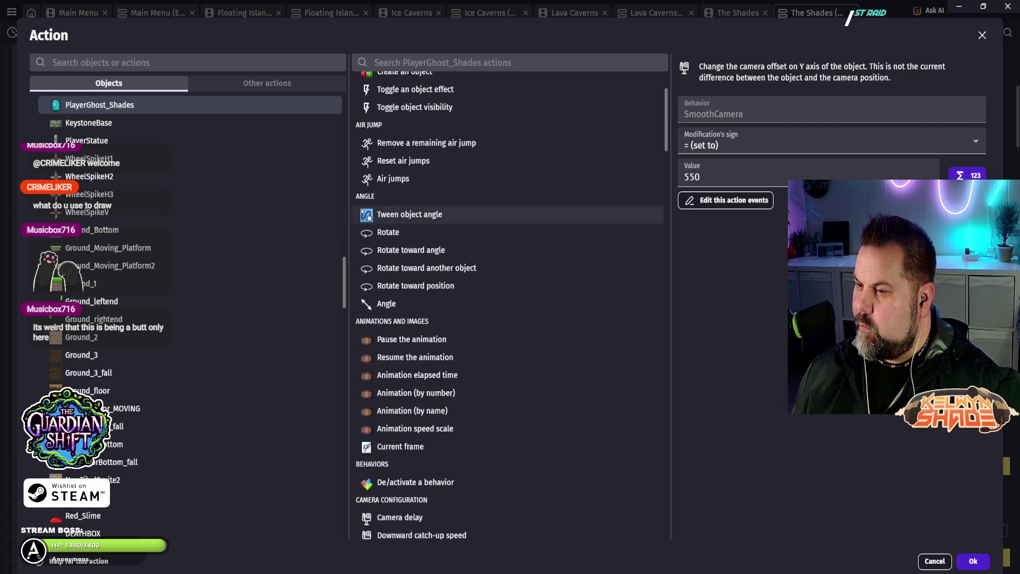
scroll(415, 231, "up", 2)
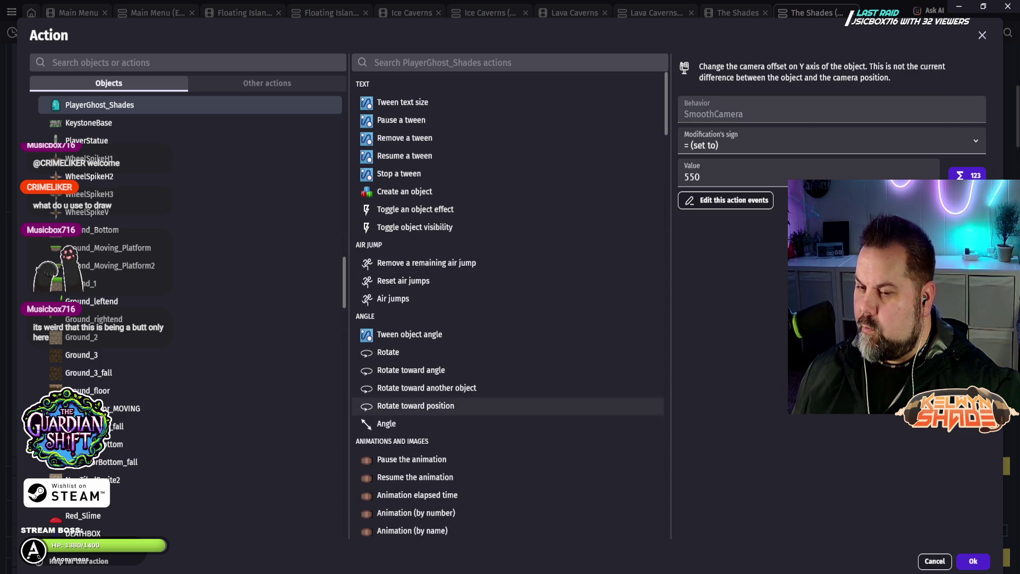
scroll(415, 231, "down", 3)
scroll(414, 350, "down", 7)
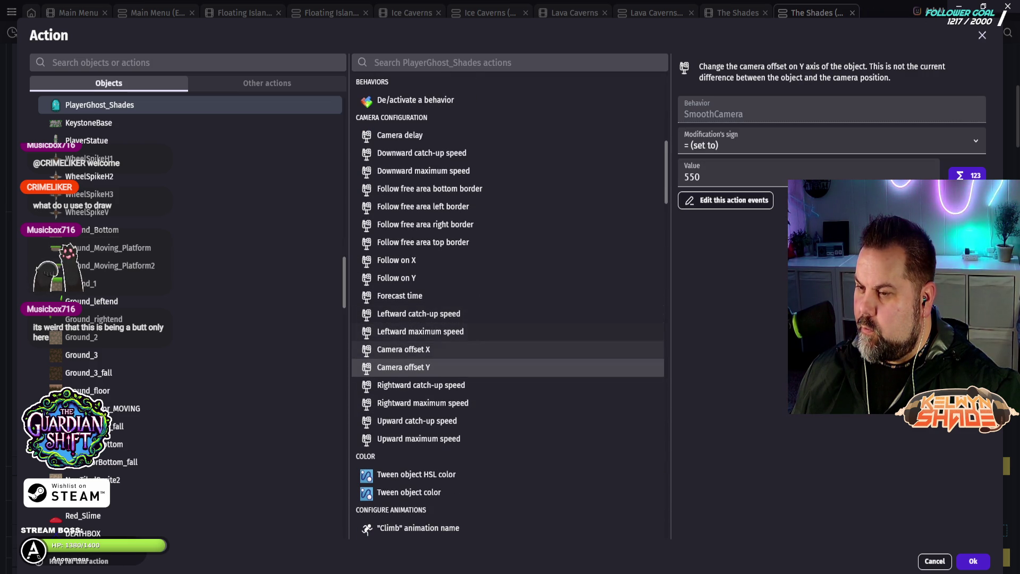
scroll(414, 318, "down", 1)
scroll(415, 319, "down", 6)
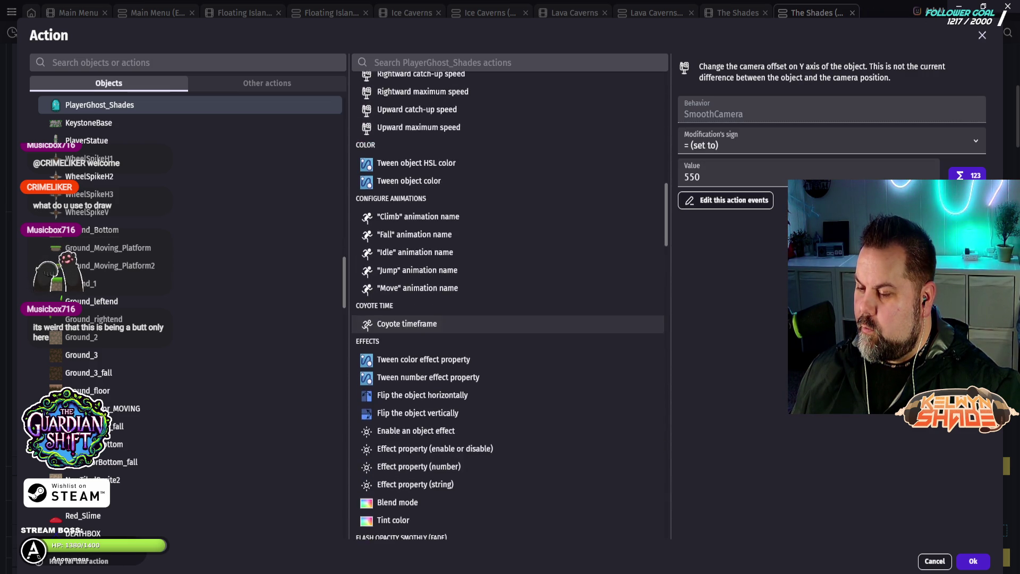
scroll(414, 319, "down", 8)
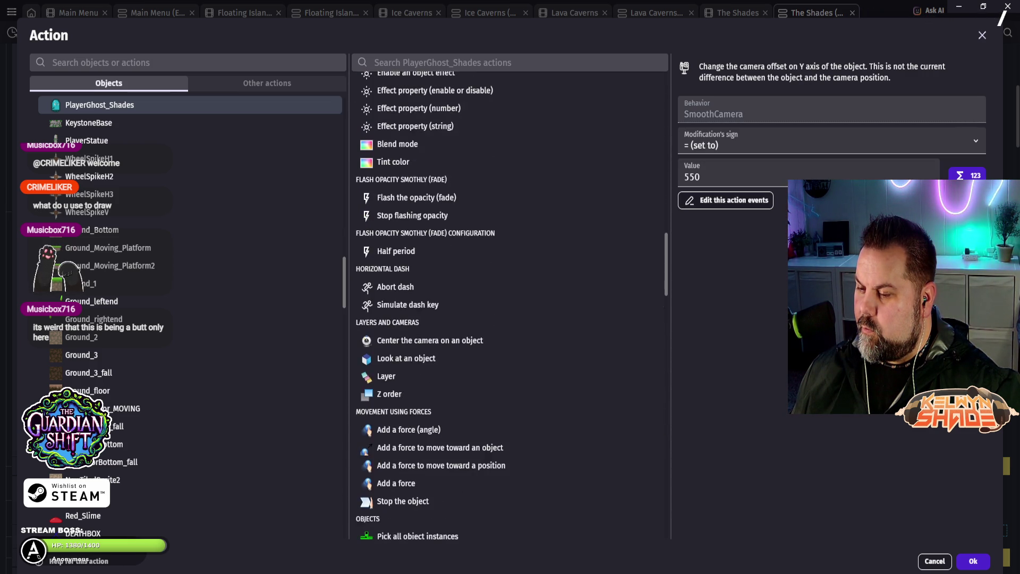
scroll(425, 319, "down", 1)
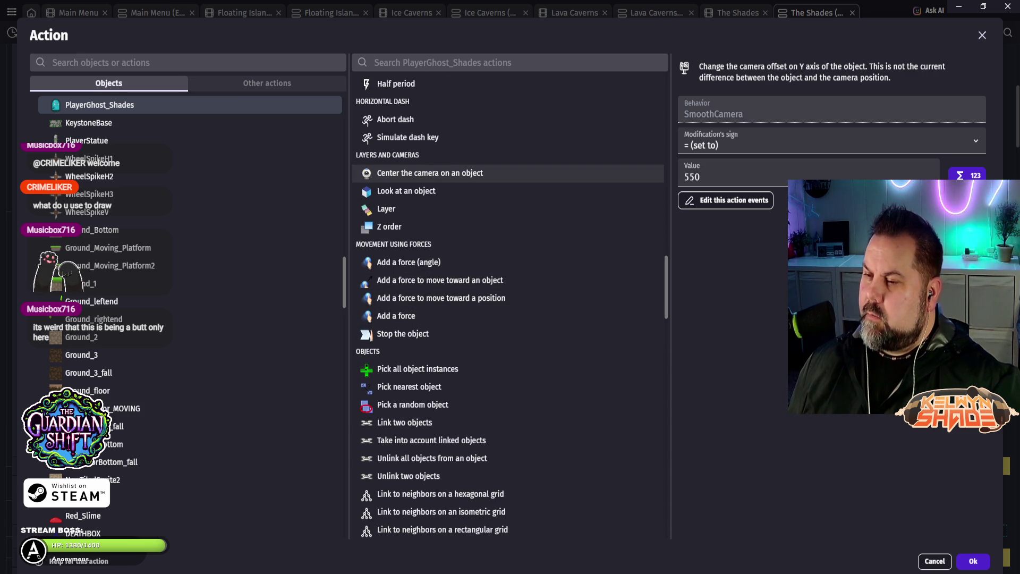
left_click(425, 173)
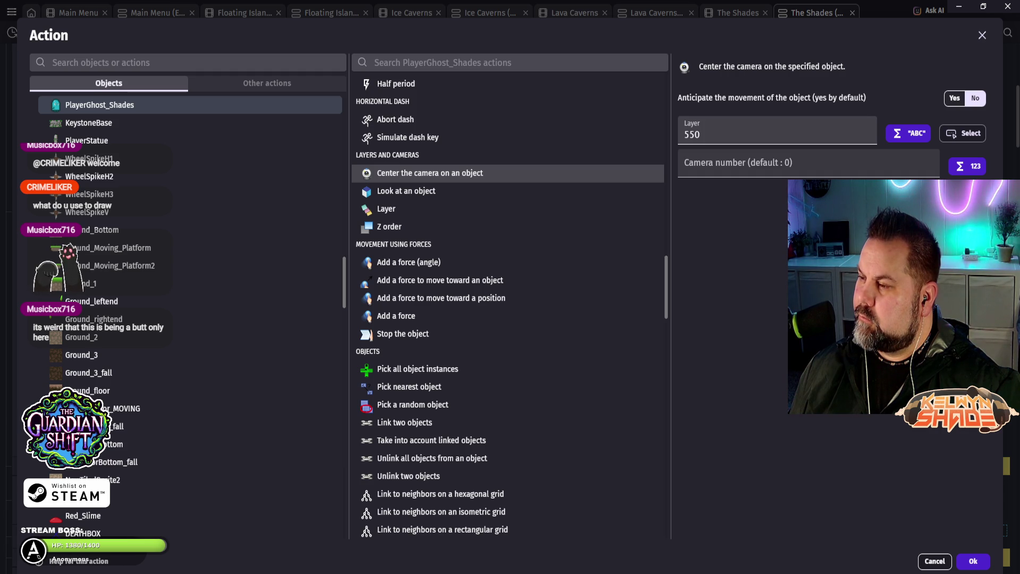
Step: Step through the Layer and Camera number fields, then cancel without saving
key("Tab")
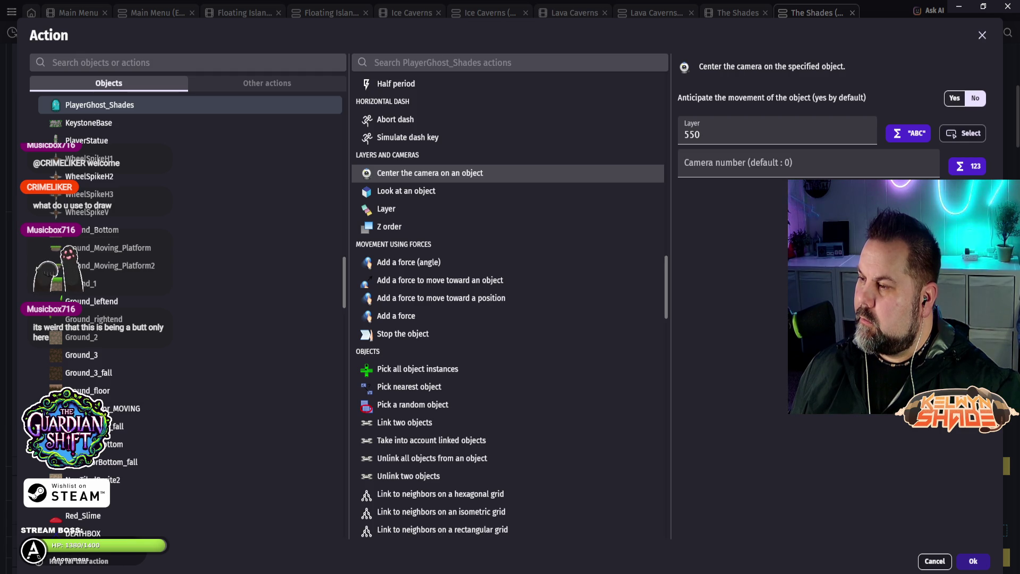
key("shift+Tab")
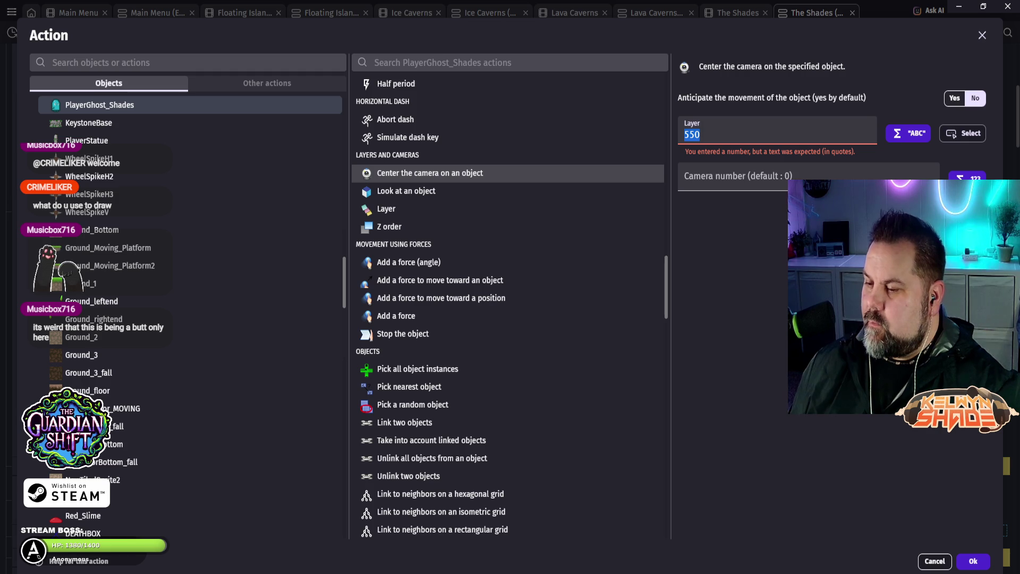
left_click(935, 561)
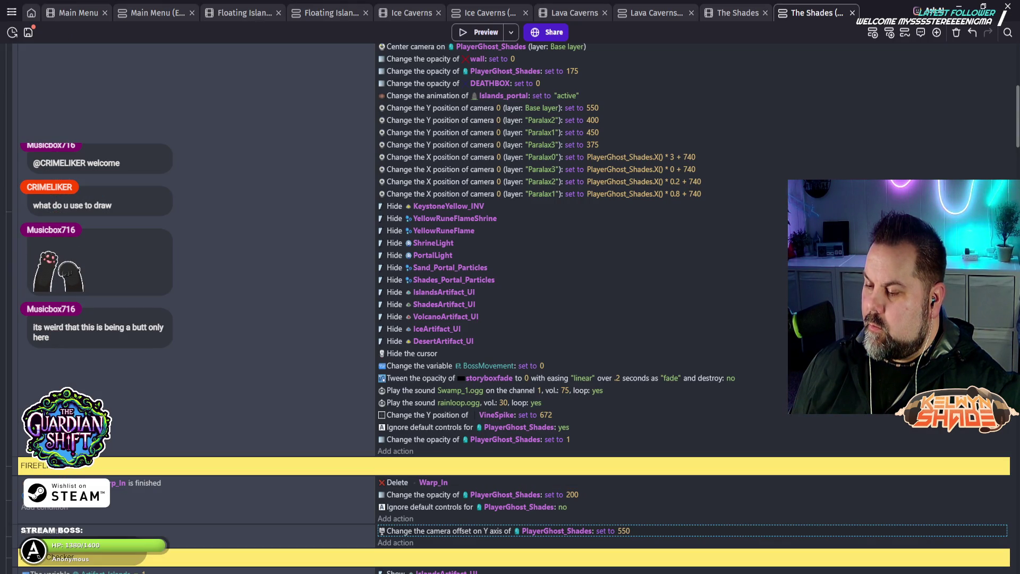
key("Delete")
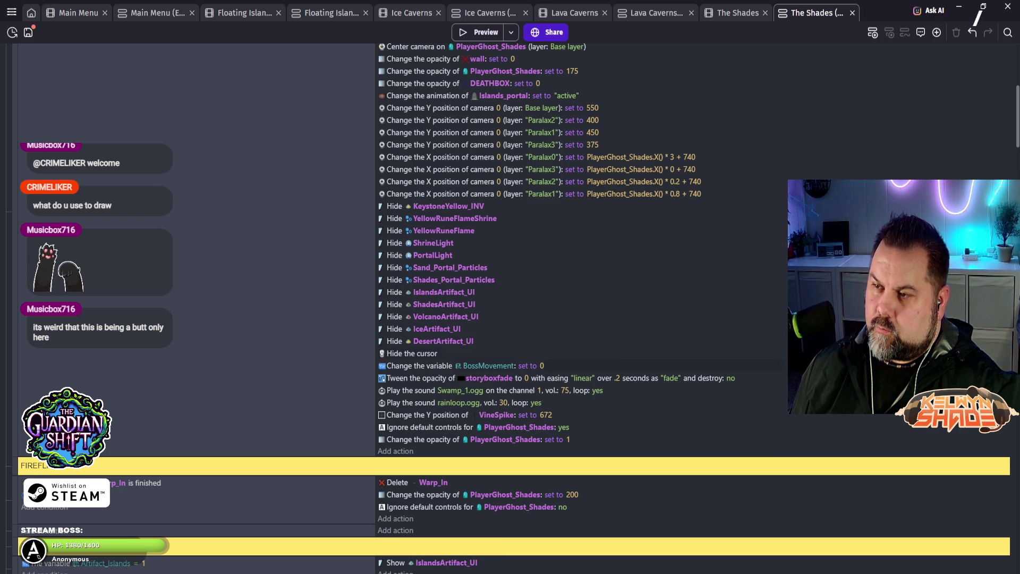
scroll(441, 531, "up", 2)
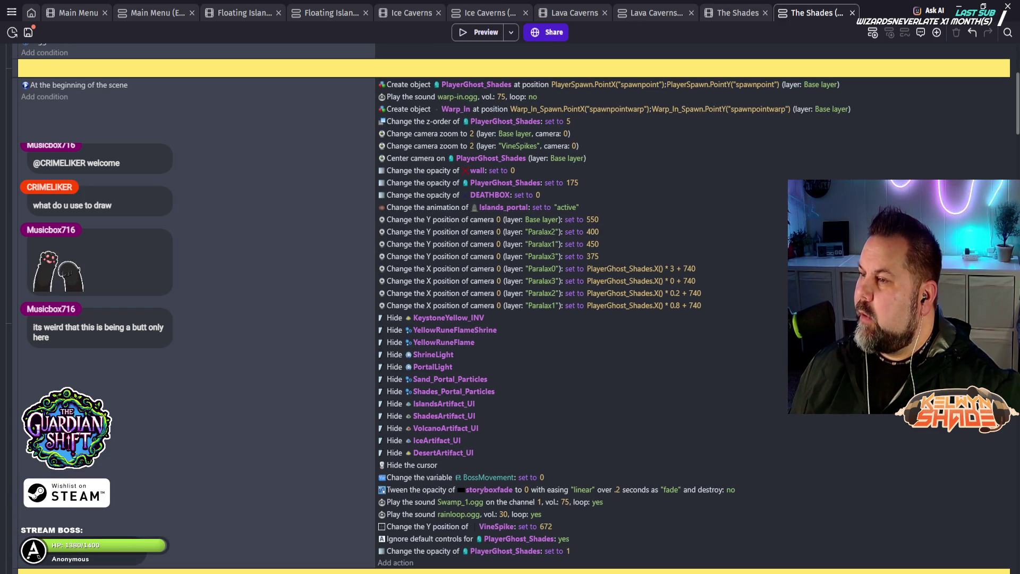
left_click(653, 12)
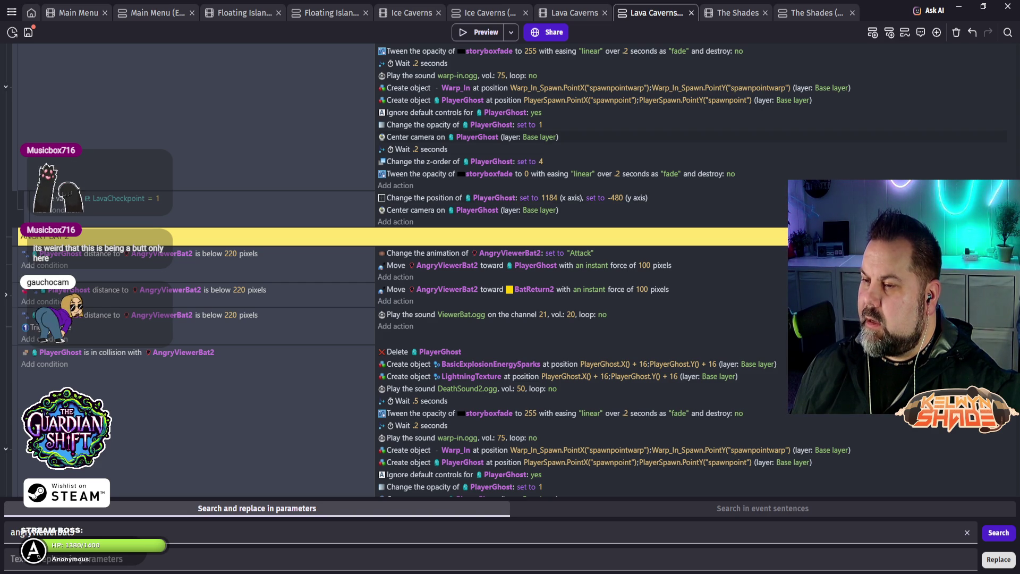
Step: Copy Lava Caverns' 'Center camera on PlayerGhost' action and return to The Shades events
scroll(399, 266, "up", 1)
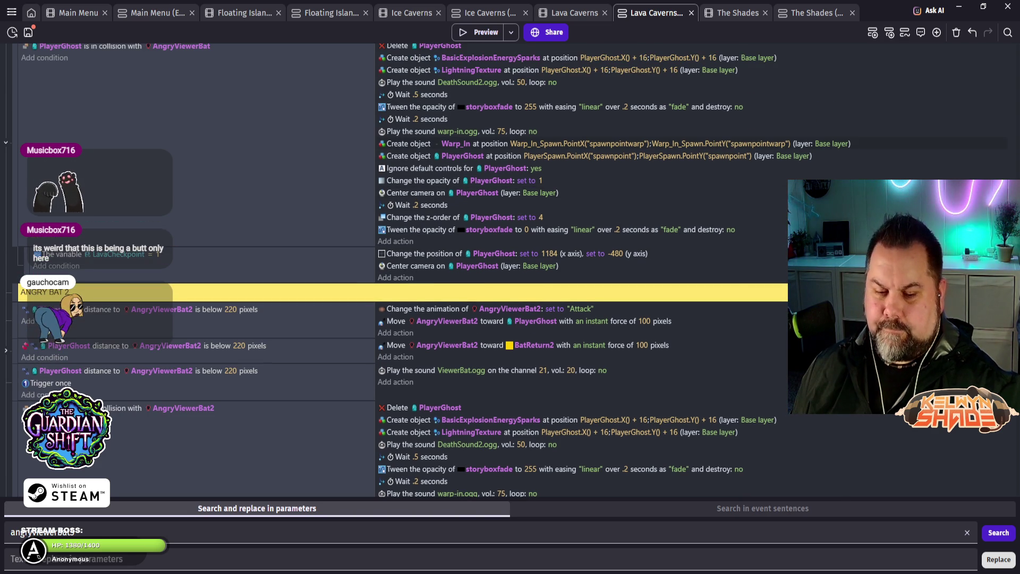
scroll(399, 266, "up", 1)
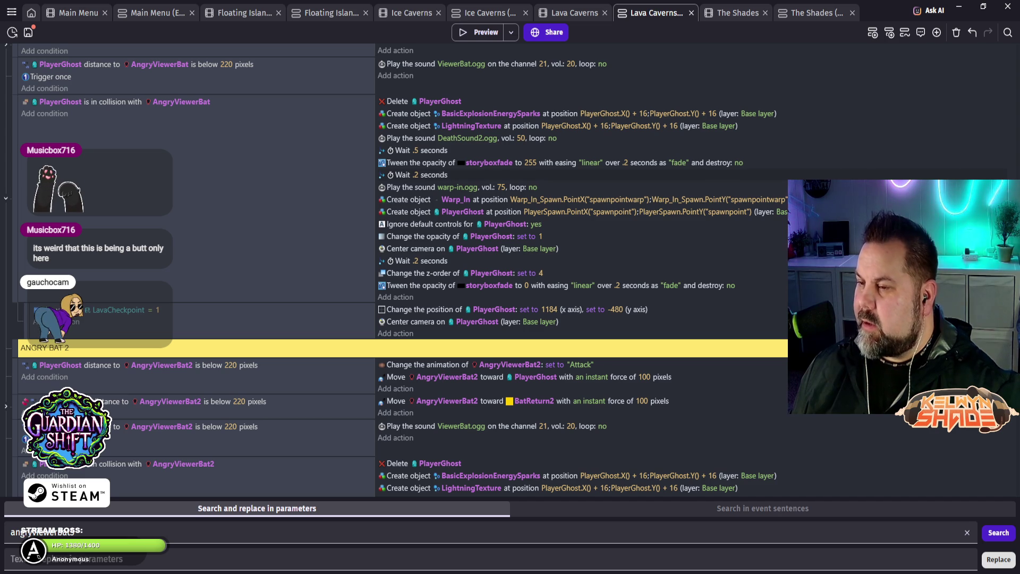
scroll(399, 266, "up", 4)
scroll(531, 266, "down", 6)
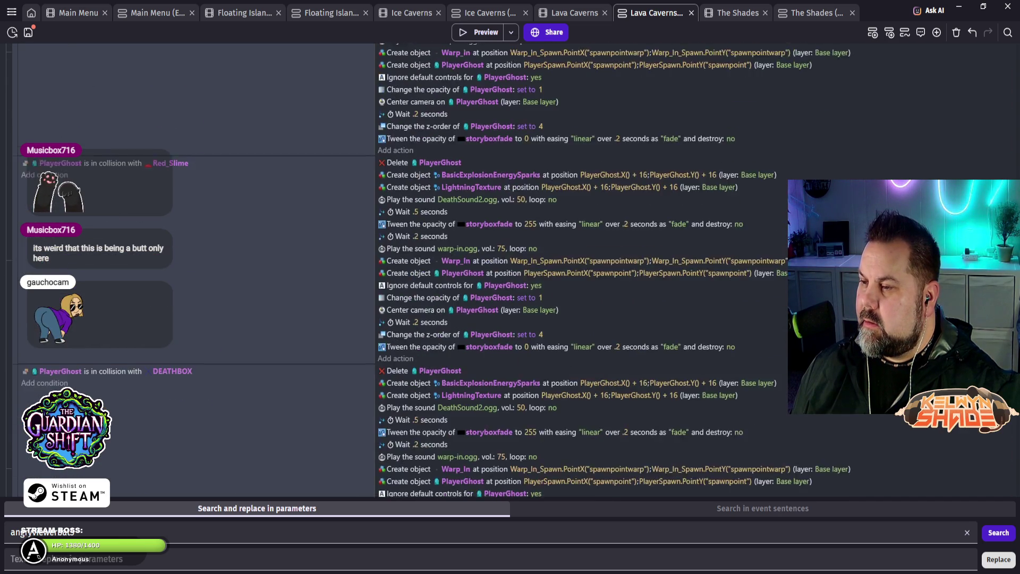
scroll(532, 265, "up", 7)
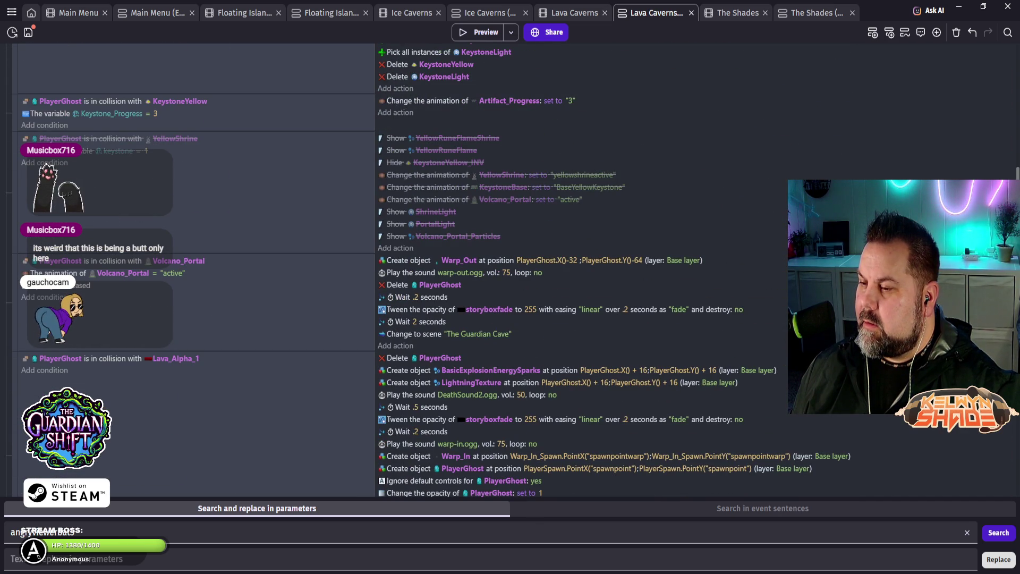
scroll(531, 265, "up", 6)
scroll(512, 270, "up", 10)
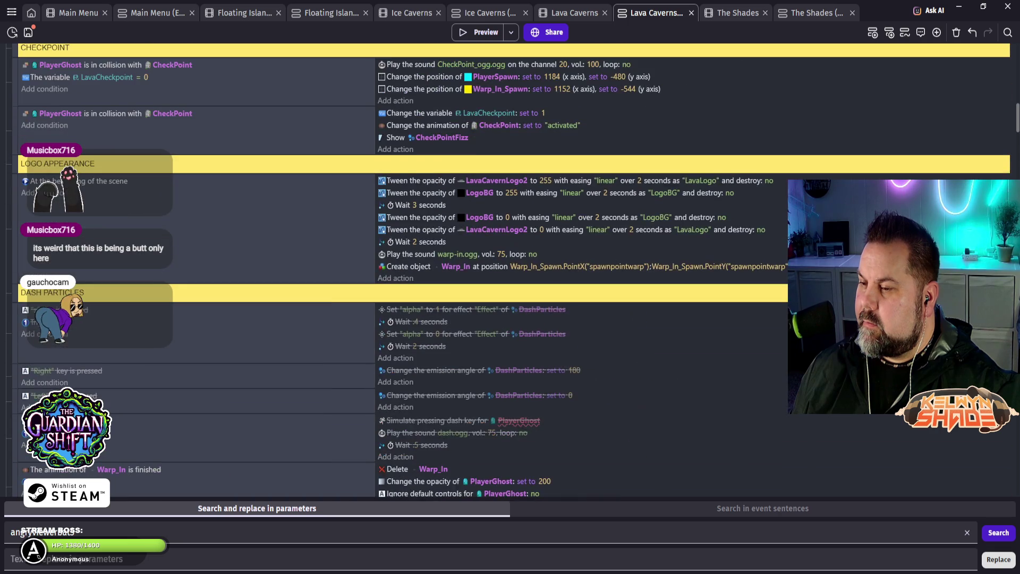
scroll(512, 270, "up", 8)
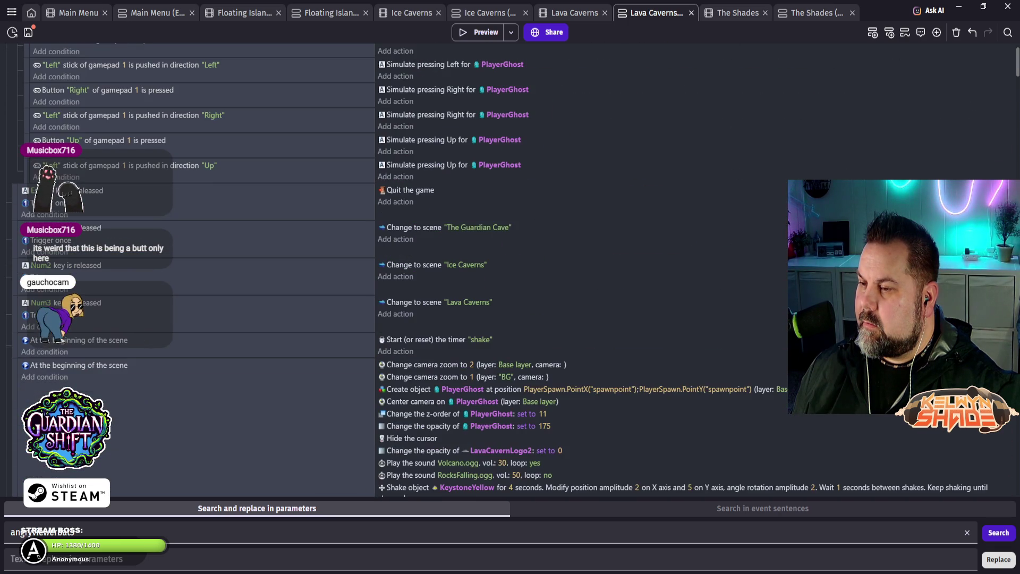
scroll(511, 270, "up", 2)
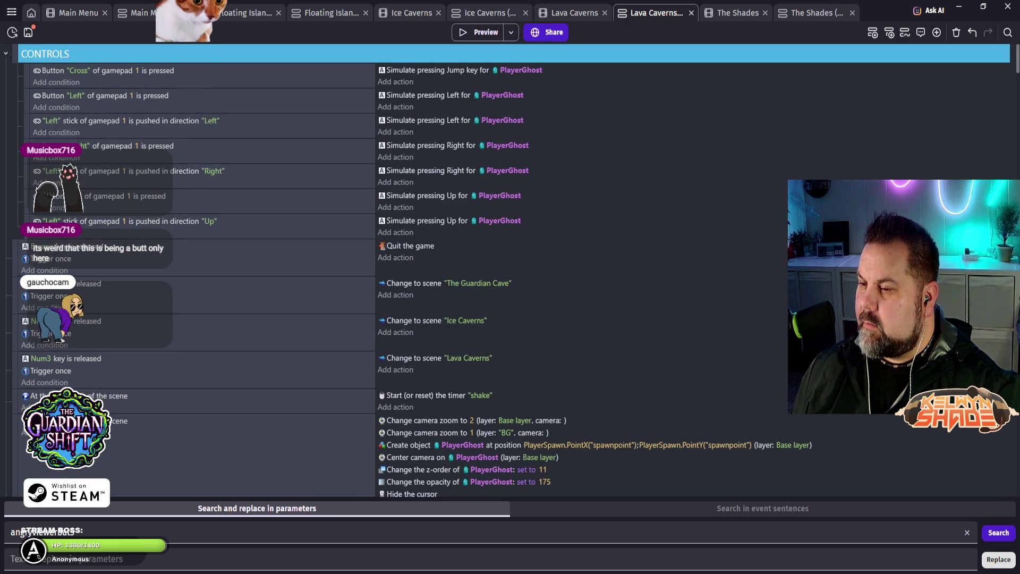
scroll(511, 270, "down", 5)
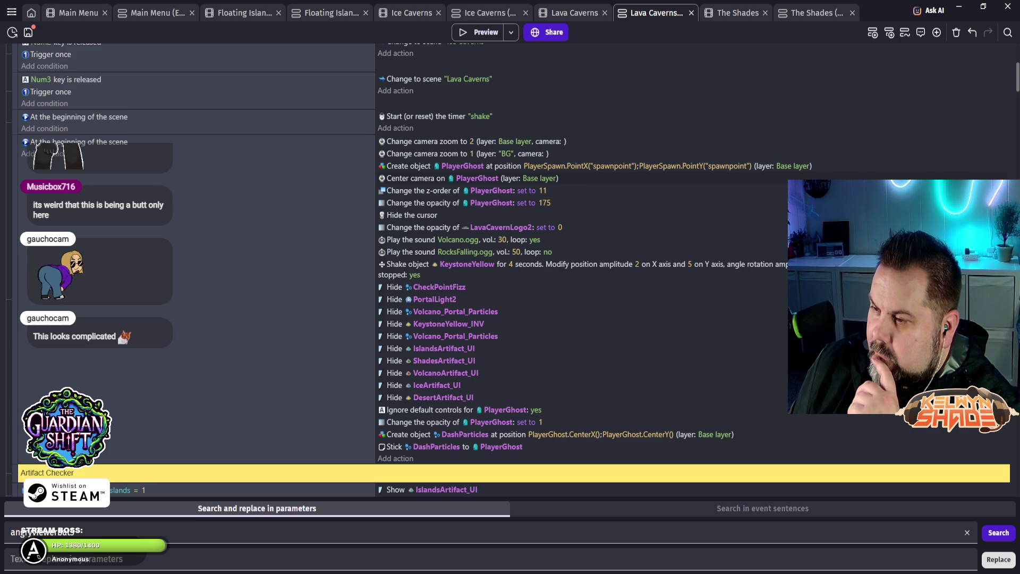
left_click(425, 178)
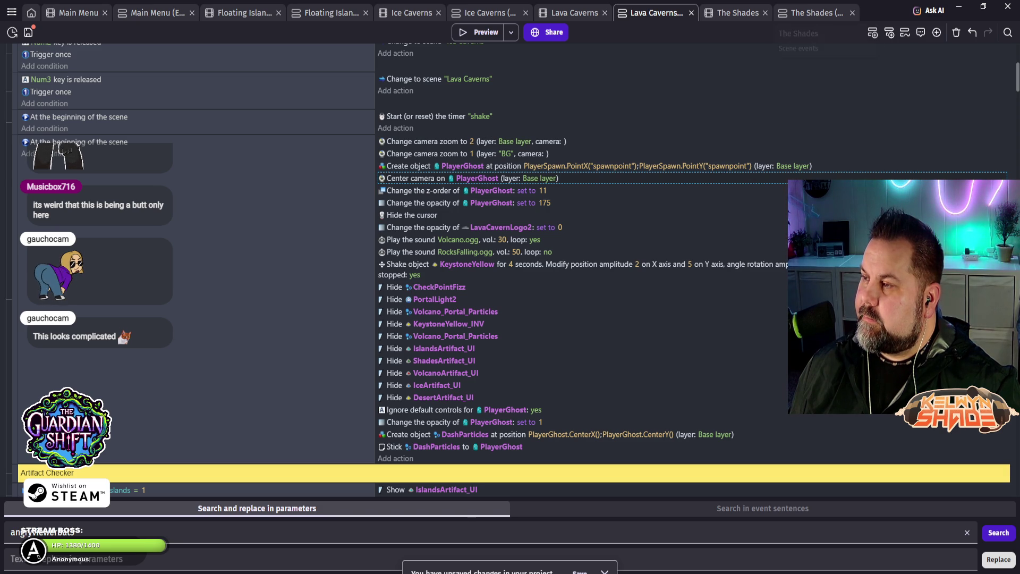
left_click(813, 13)
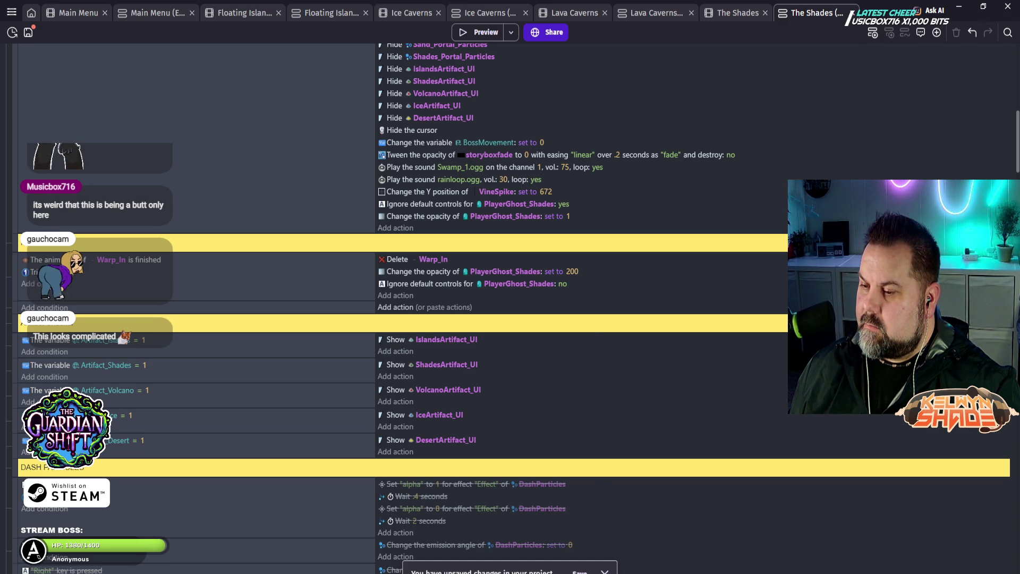
Step: Paste the 'Center camera on PlayerGhost (Base layer)' action into the Warp_In event and inspect it
left_click(395, 307)
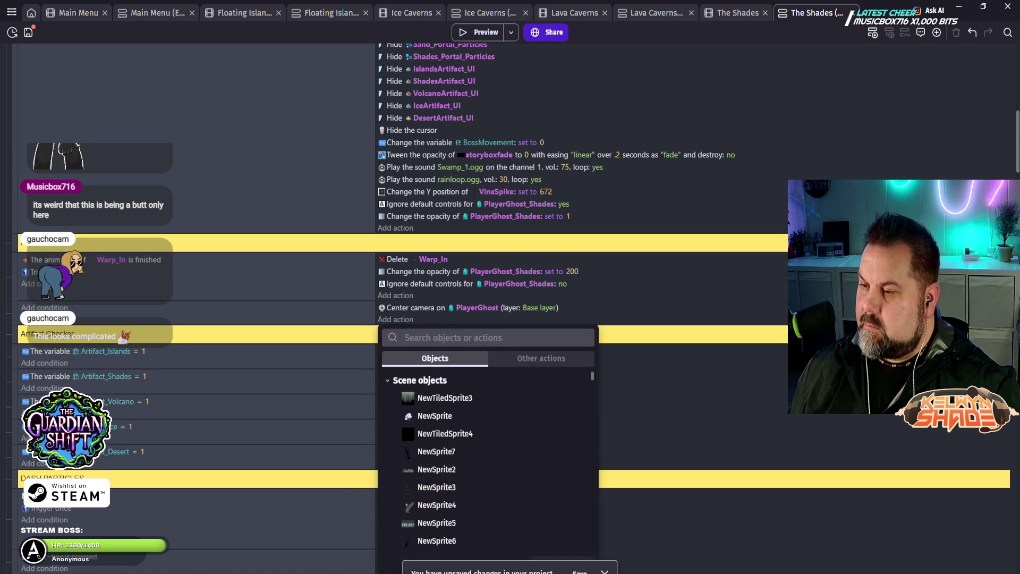
key("Escape")
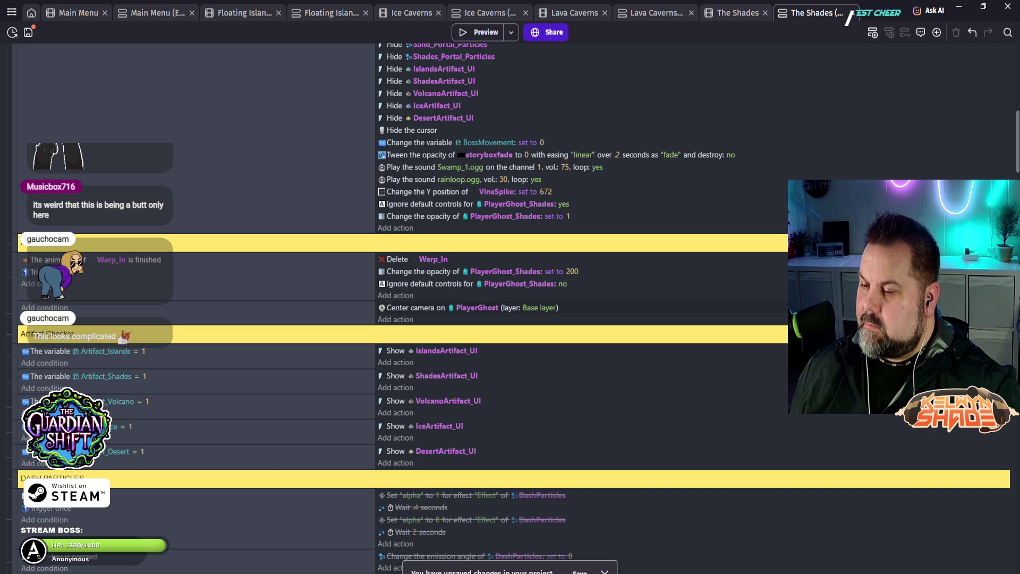
double_click(414, 307)
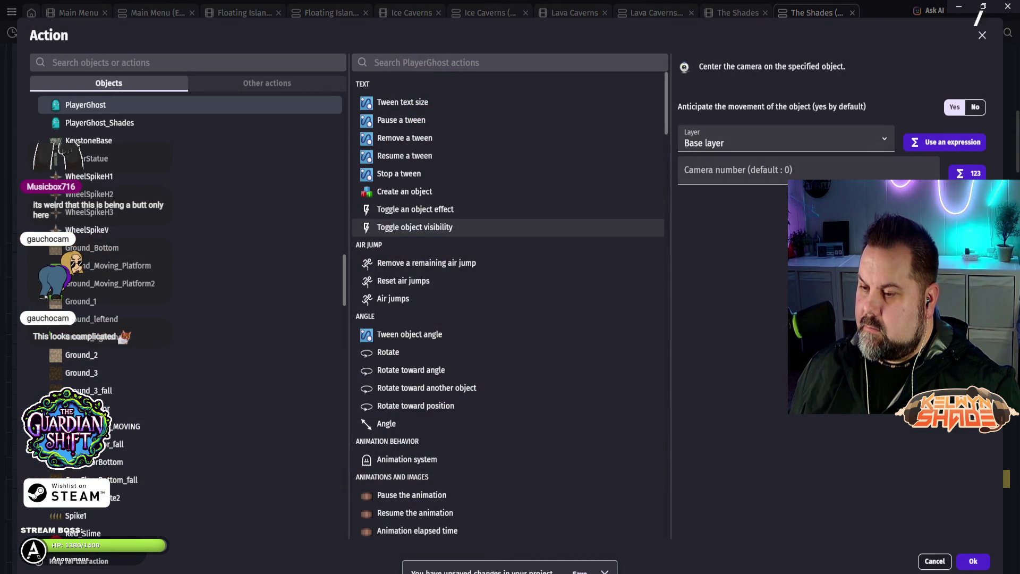
scroll(478, 223, "down", 3)
scroll(478, 221, "down", 5)
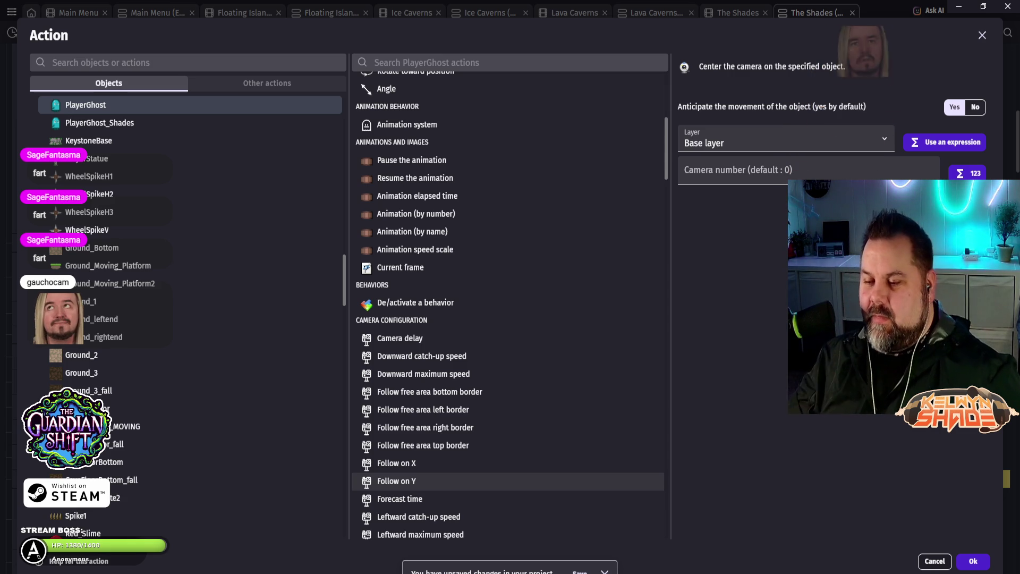
scroll(478, 484, "down", 3)
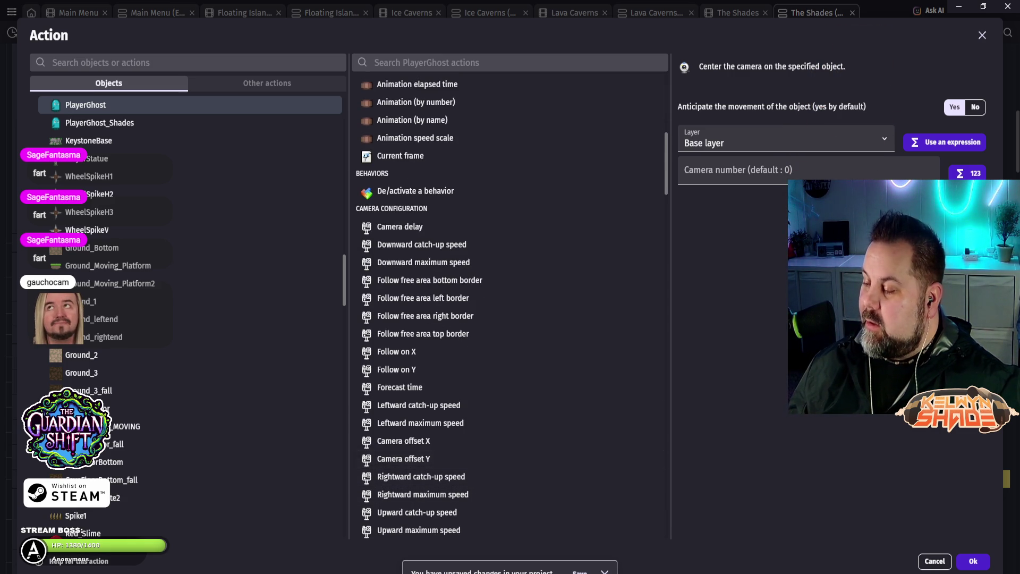
left_click(973, 561)
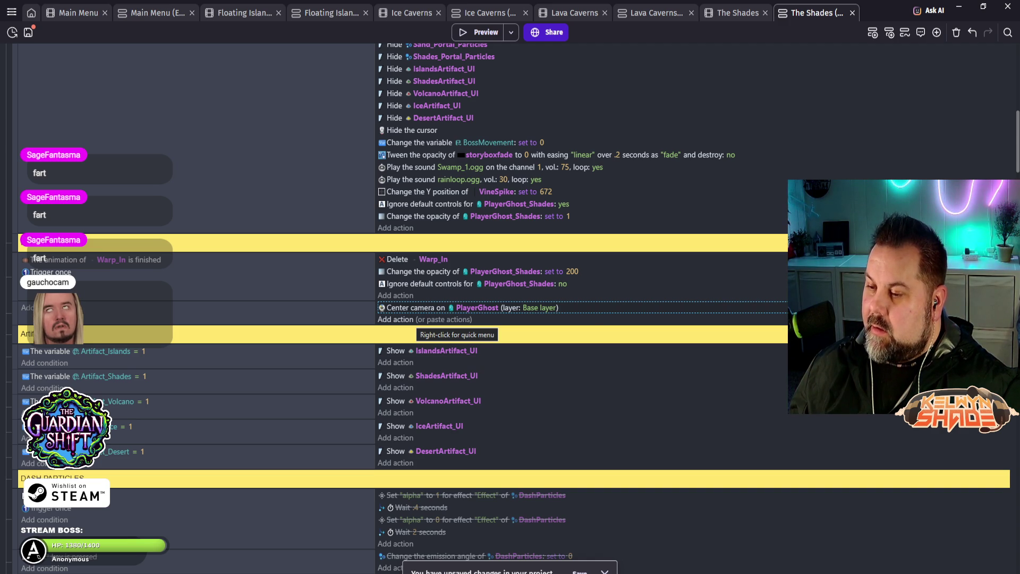
Step: Add a PlayerGhost_Shades camera Y offset of 550 to the Warp_In event and preview it
left_click(396, 318)
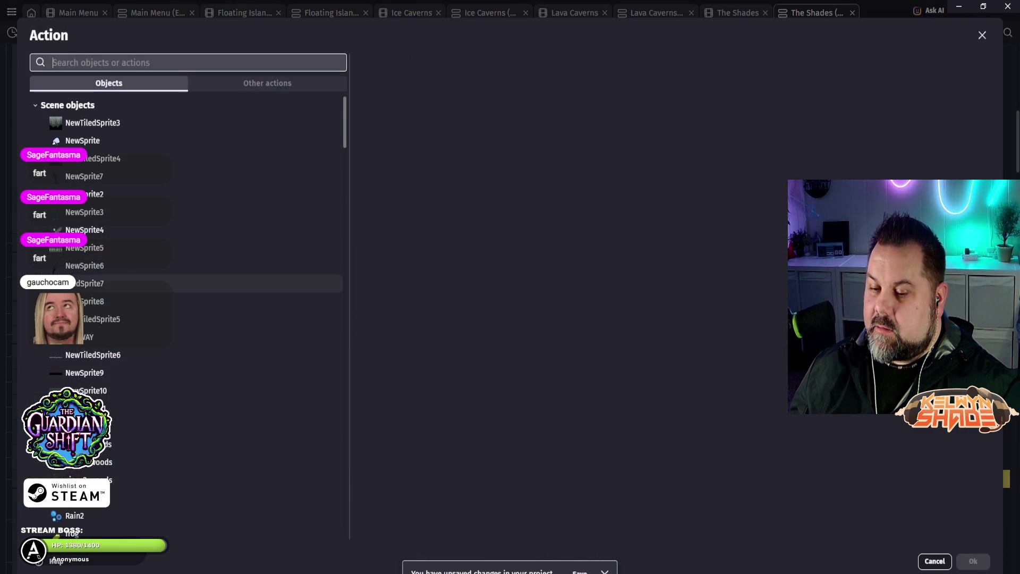
scroll(185, 282, "down", 20)
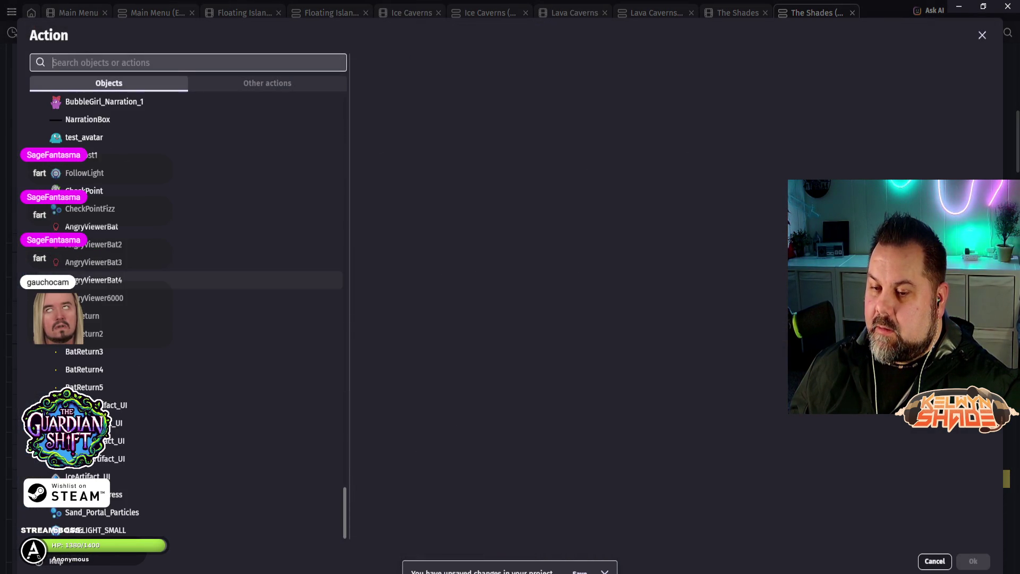
scroll(213, 314, "up", 10)
scroll(186, 314, "up", 15)
scroll(186, 468, "up", 5)
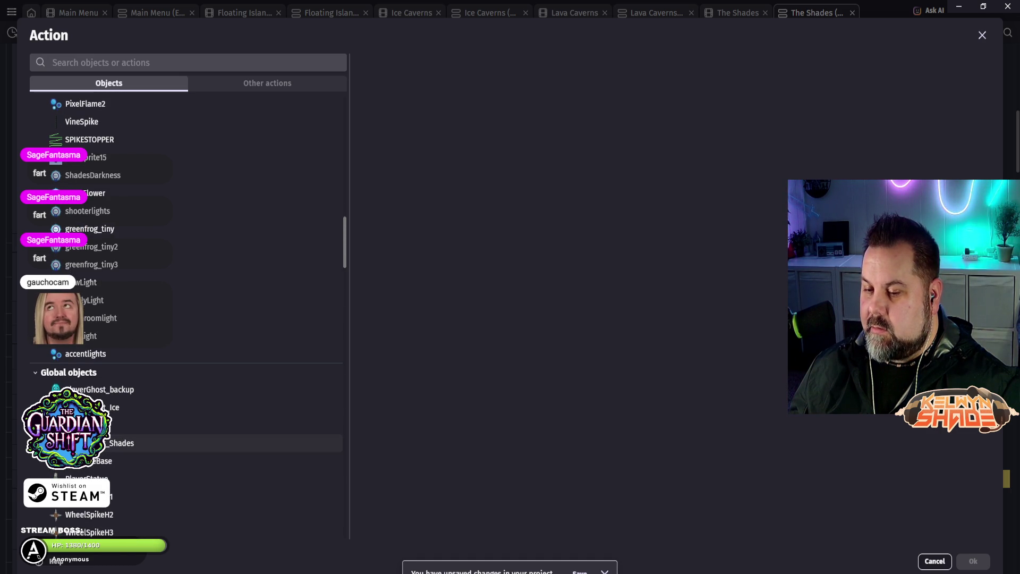
left_click(213, 443)
scroll(478, 407, "down", 6)
scroll(478, 306, "down", 8)
scroll(479, 306, "up", 4)
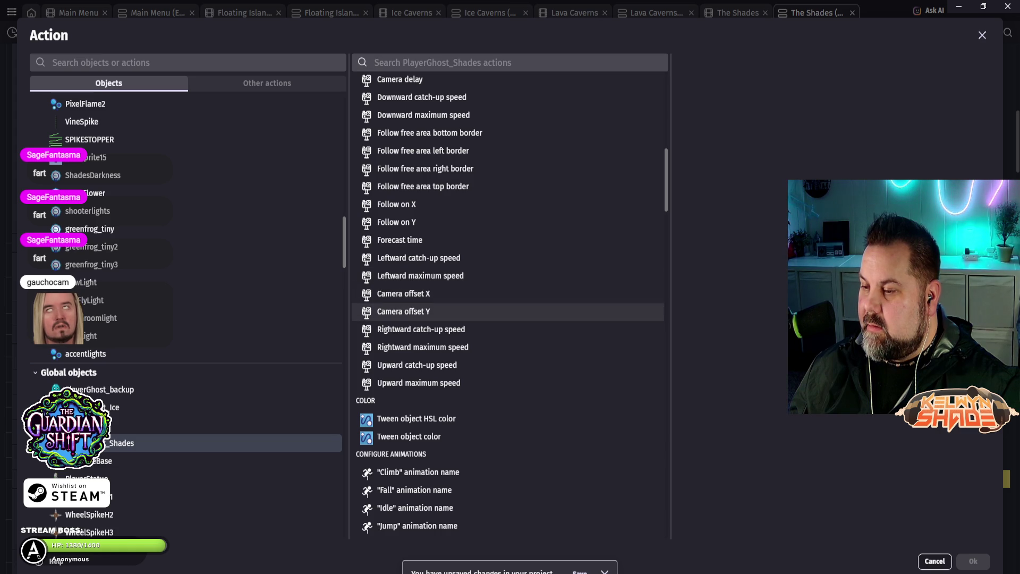
left_click(403, 312)
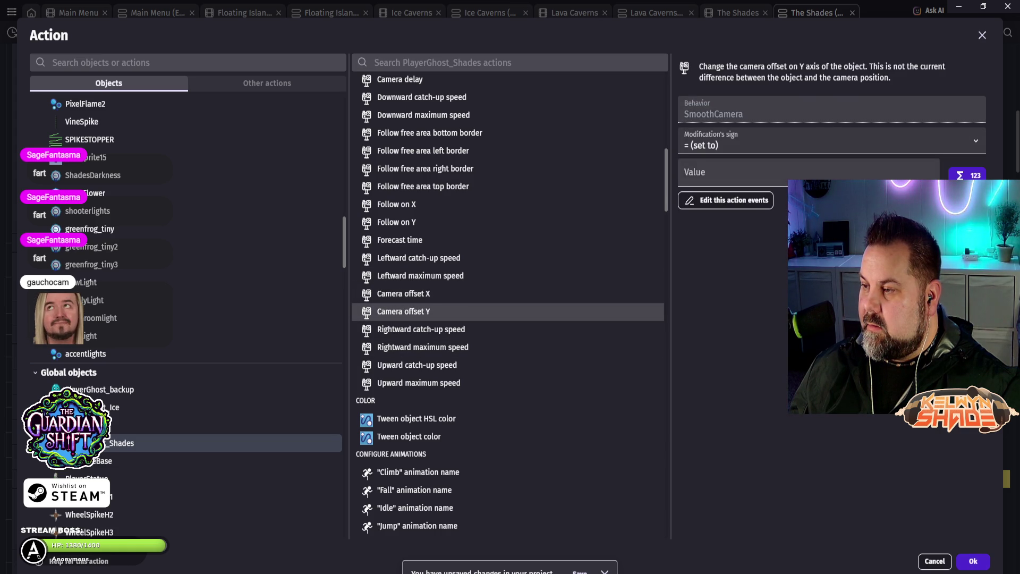
type("550")
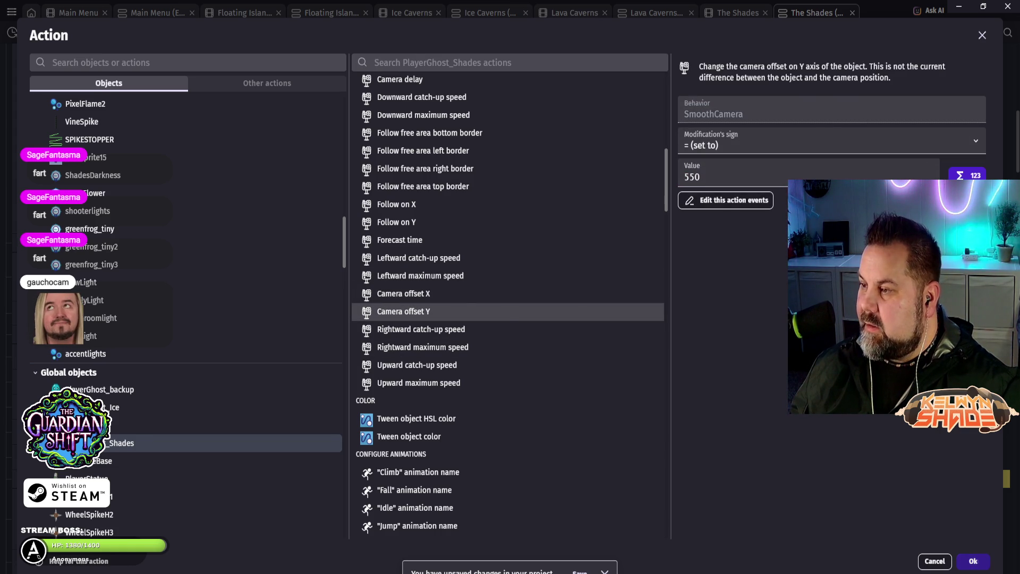
key("Return")
left_click(476, 32)
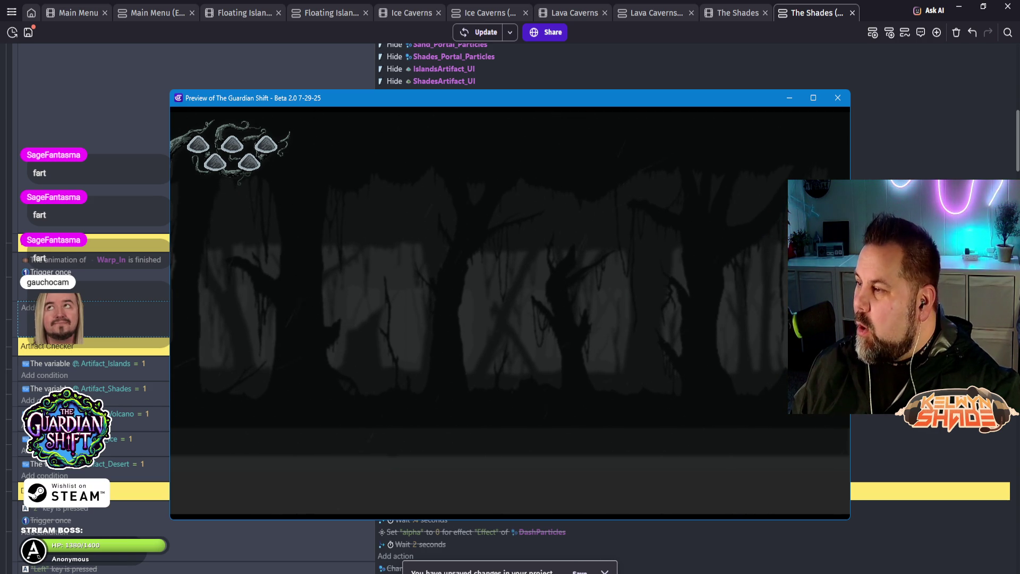
Step: Delete the camera Y offset action and re-preview the game without it
left_click(838, 98)
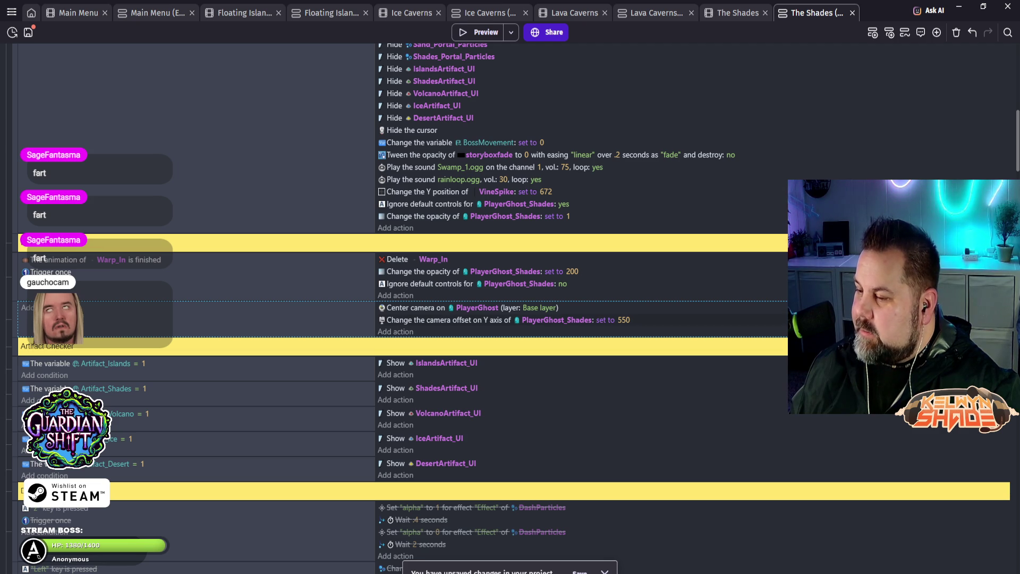
key("Delete")
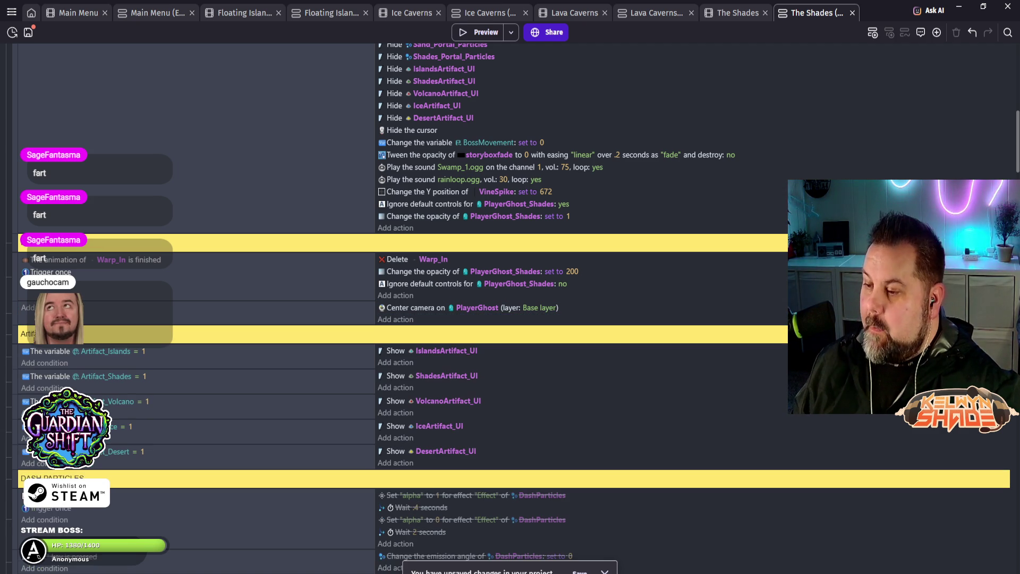
left_click(477, 32)
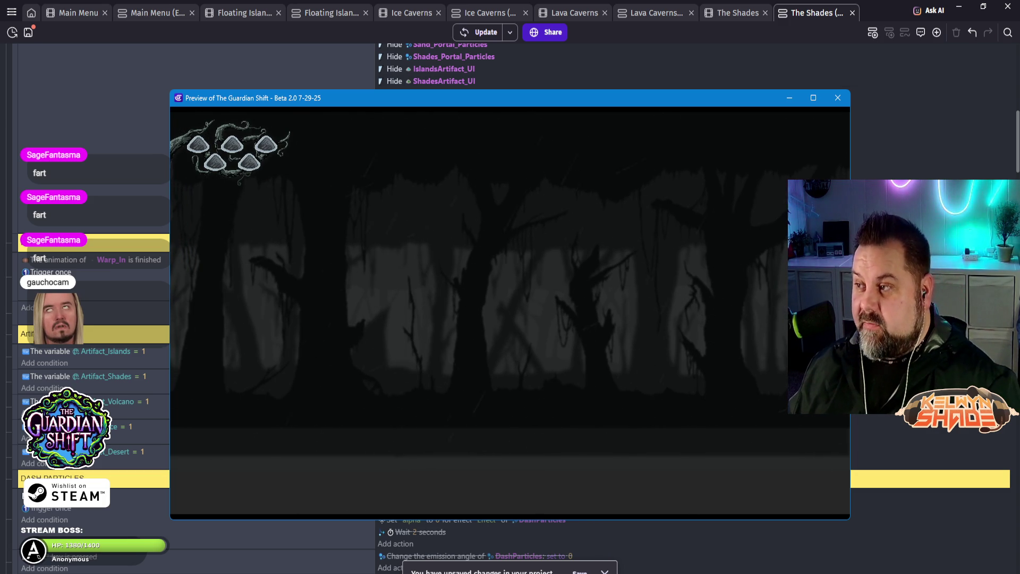
left_click(838, 98)
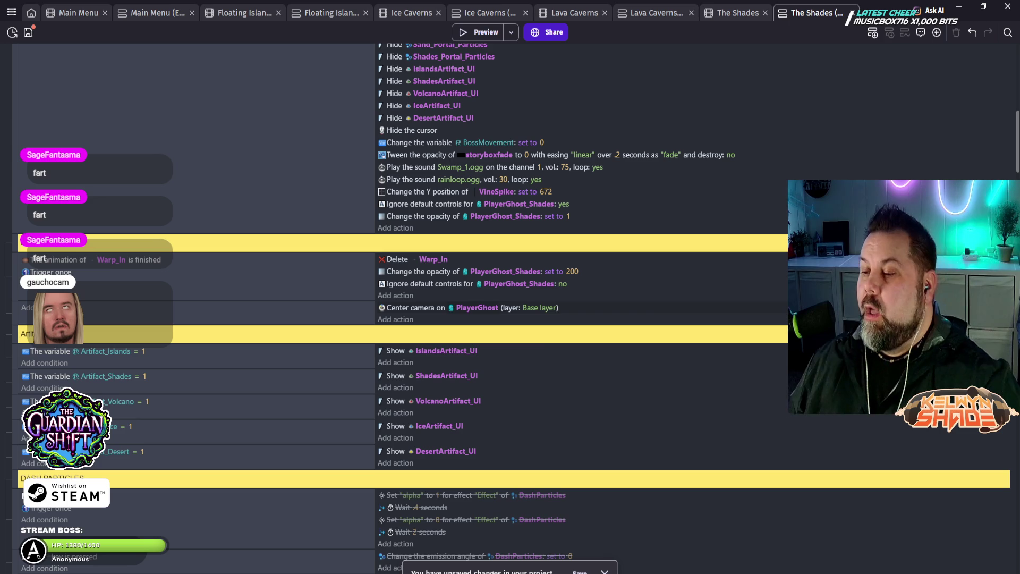
left_click(477, 307)
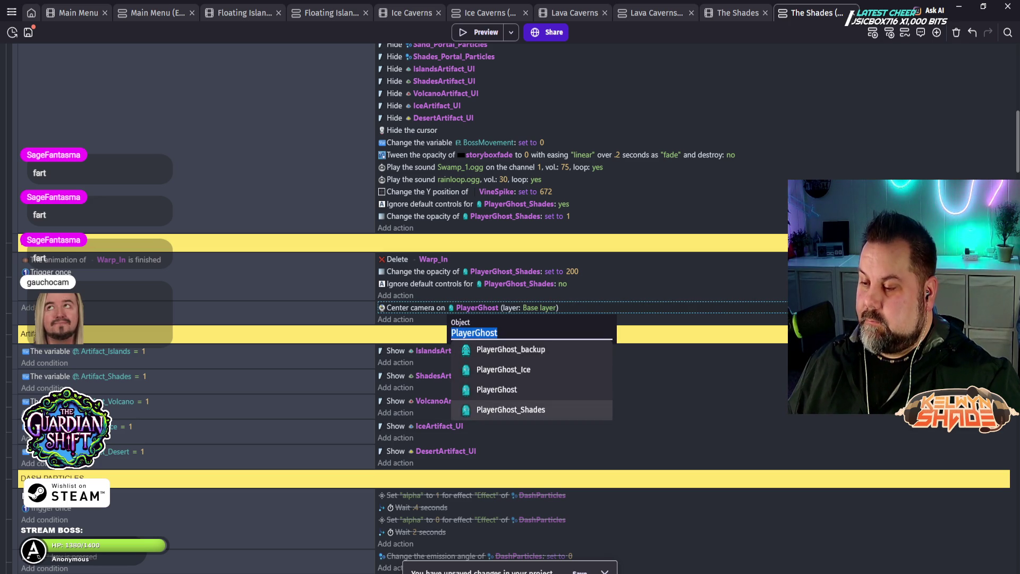
Step: Center the camera on PlayerGhost_Shades, add its camera Y offset of 550, and preview
left_click(511, 409)
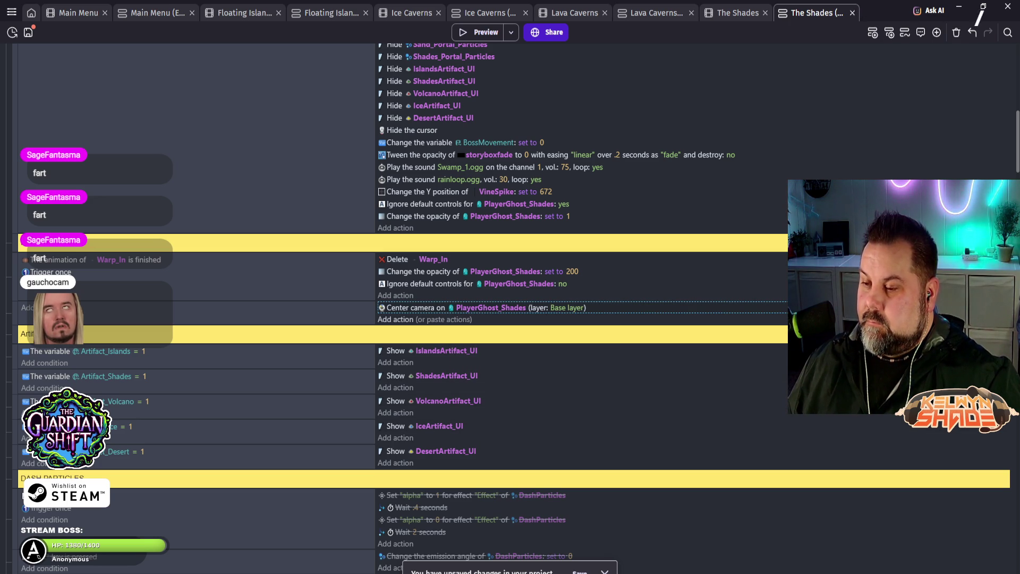
left_click(396, 319)
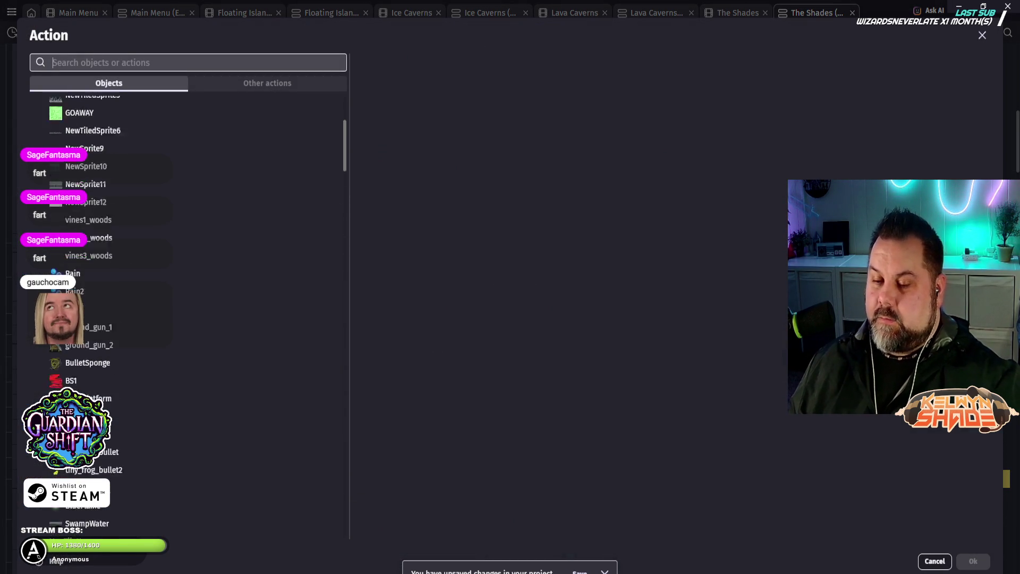
scroll(255, 249, "down", 10)
scroll(255, 249, "down", 10)
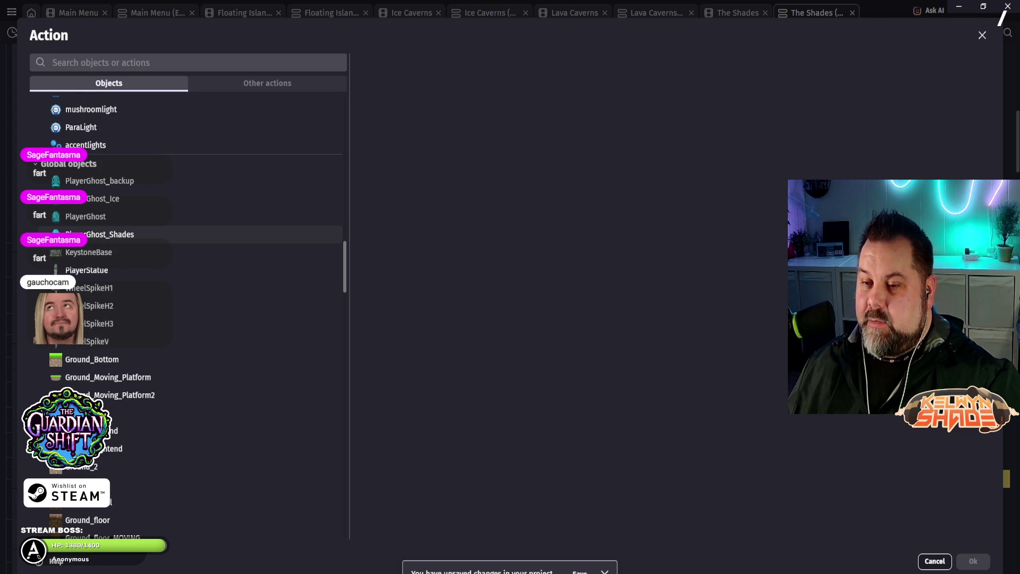
left_click(99, 234)
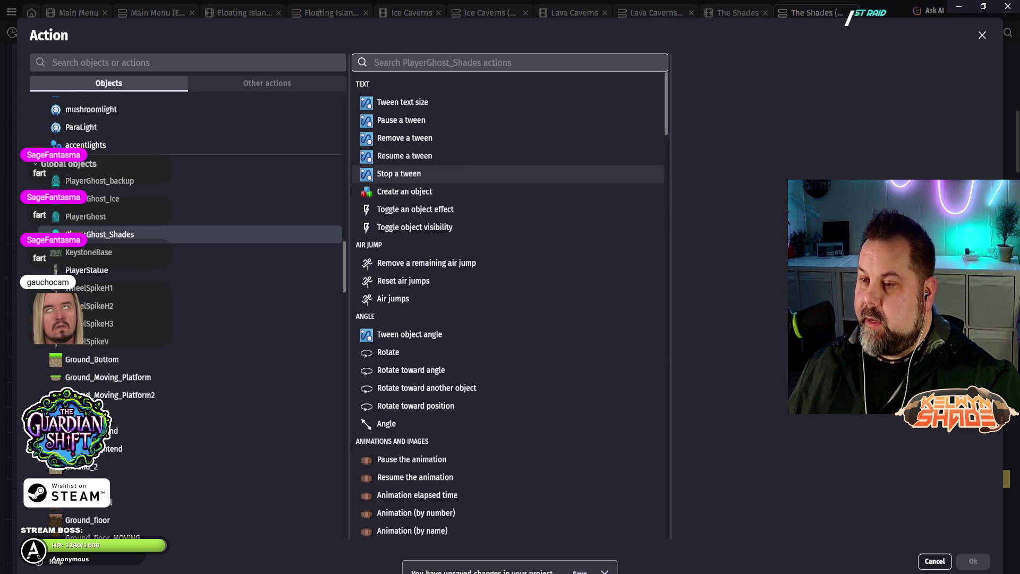
scroll(404, 329, "down", 15)
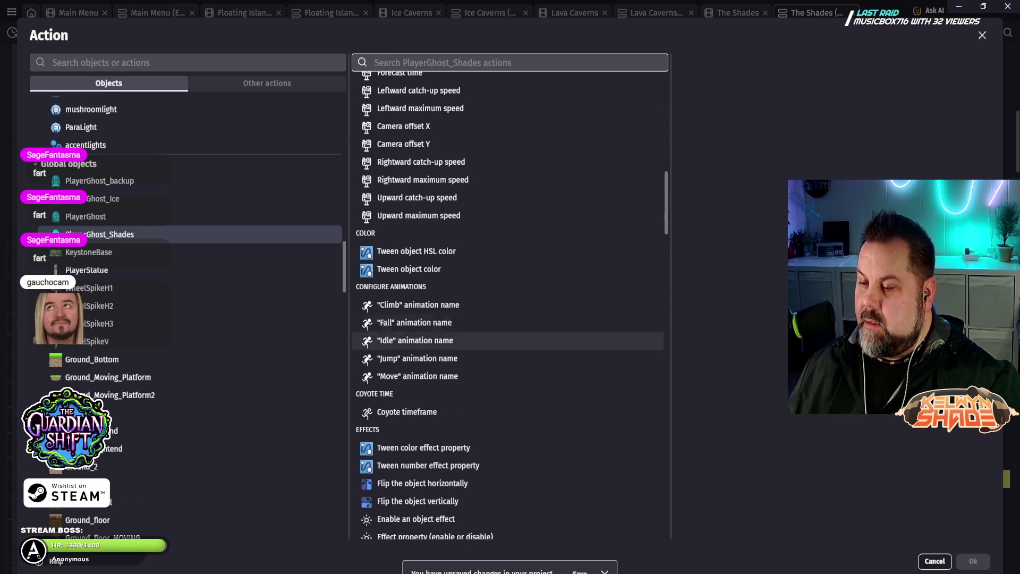
left_click(403, 144)
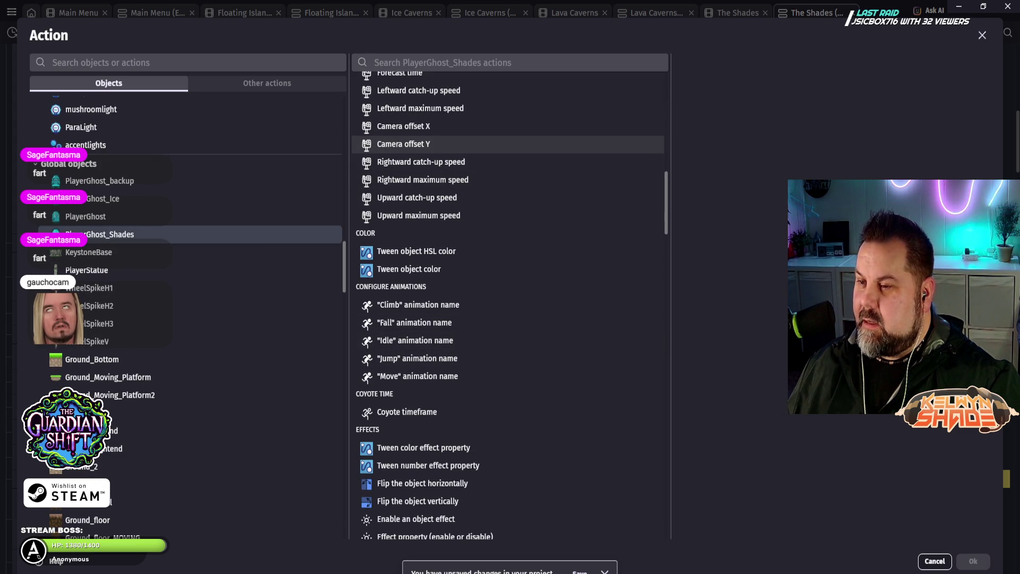
type("550")
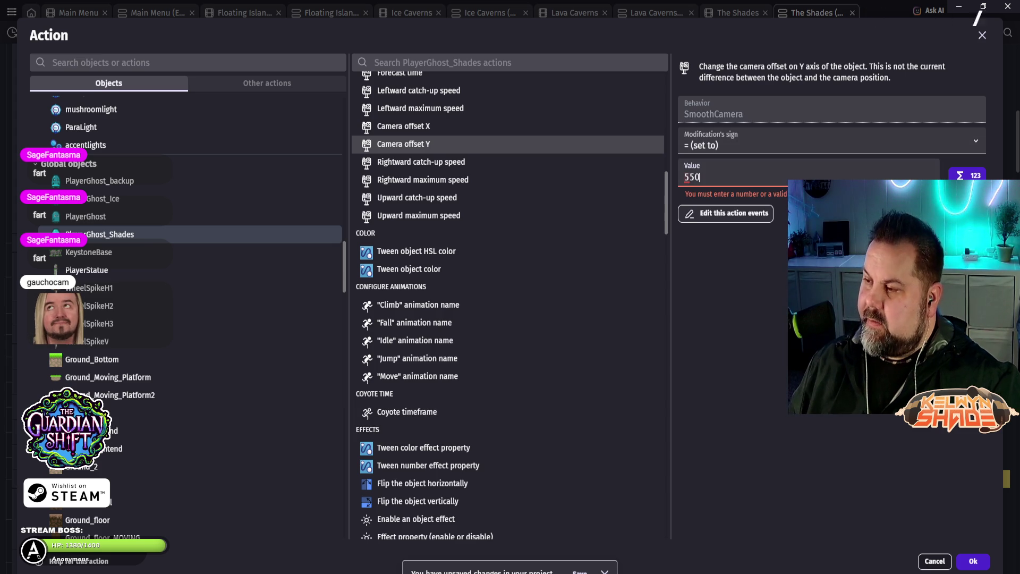
left_click(972, 561)
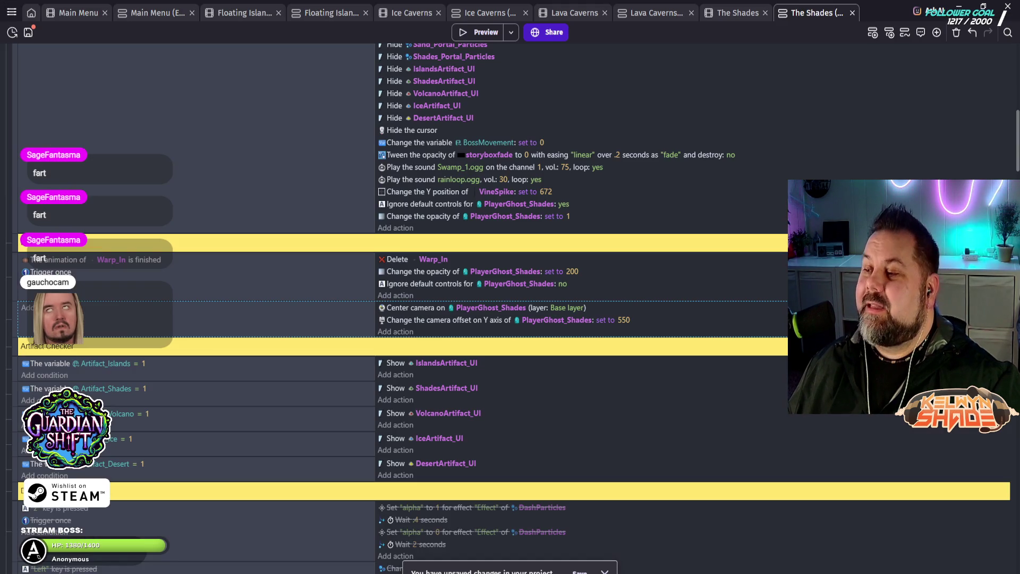
left_click(479, 32)
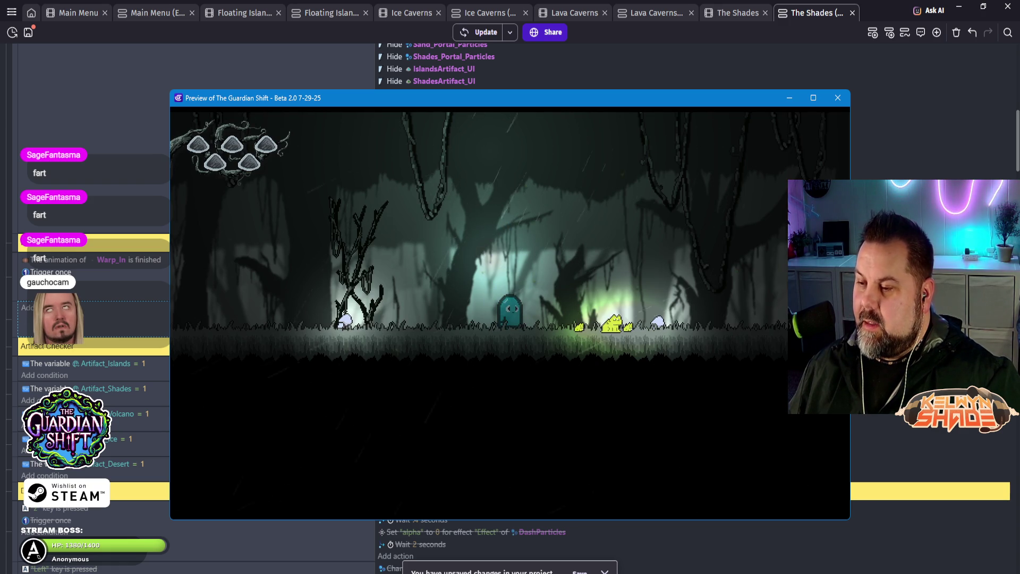
Step: In the Shades preview, move the ghost right and left while jumping to test camera follow
key("Right")
key("space")
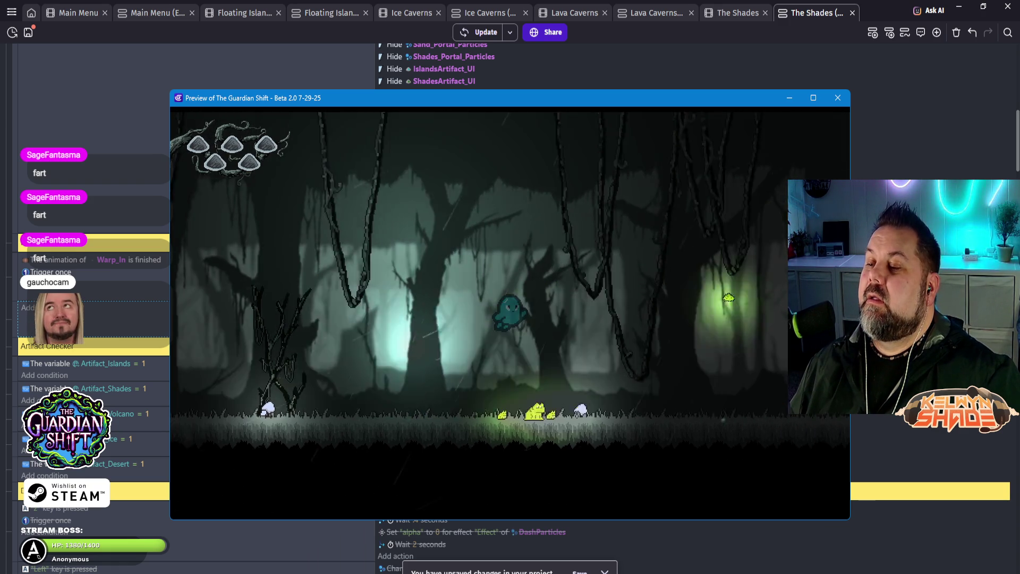
key("Left")
key("space")
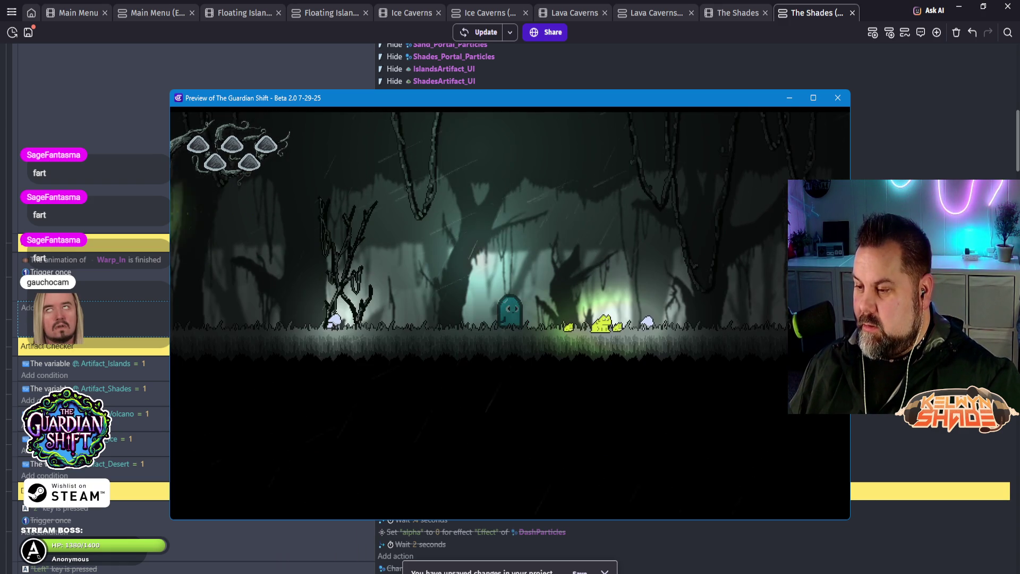
Step: Switch the preview to fullscreen and jump the ghost repeatedly while moving left
key("F11")
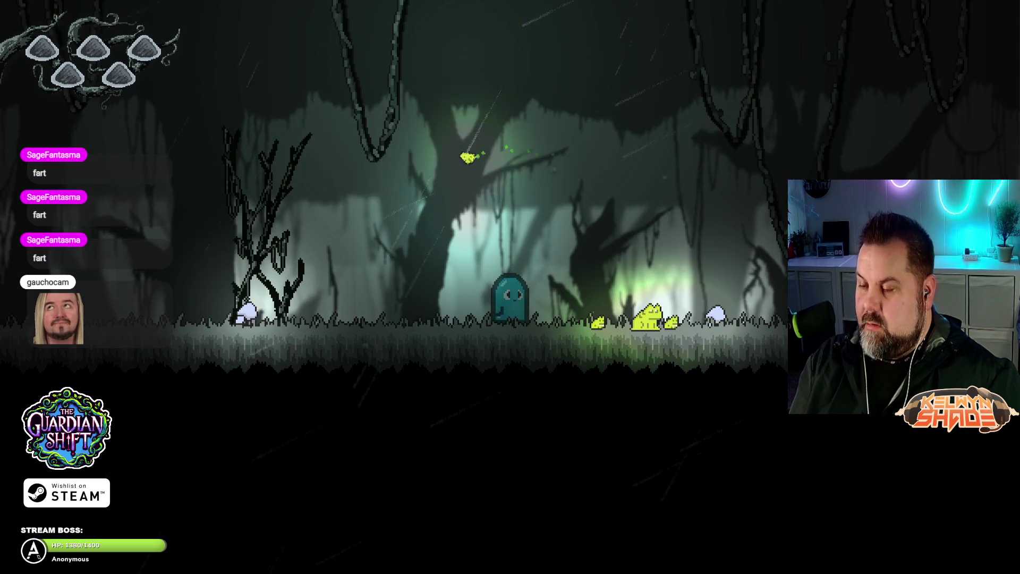
key("space")
key("Left")
key("space")
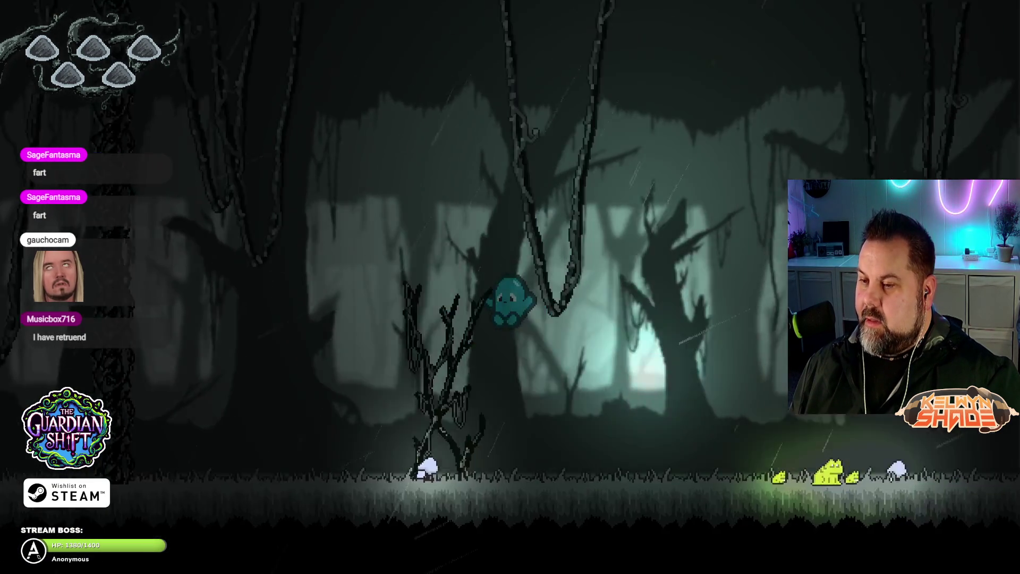
key("space")
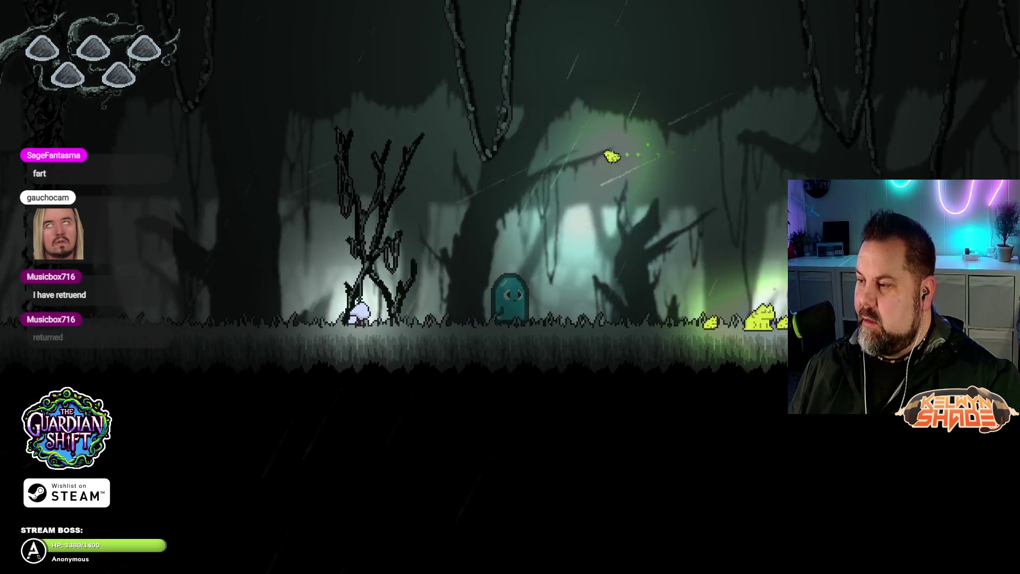
Step: Walk the ghost right through the forest toward the totem, jumping high, then back left
key("Right")
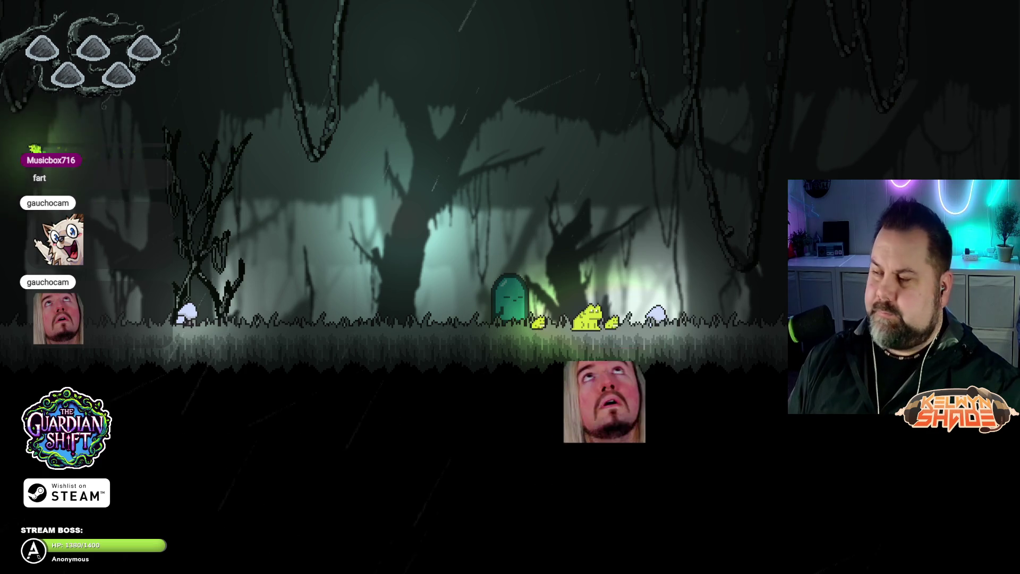
key("space")
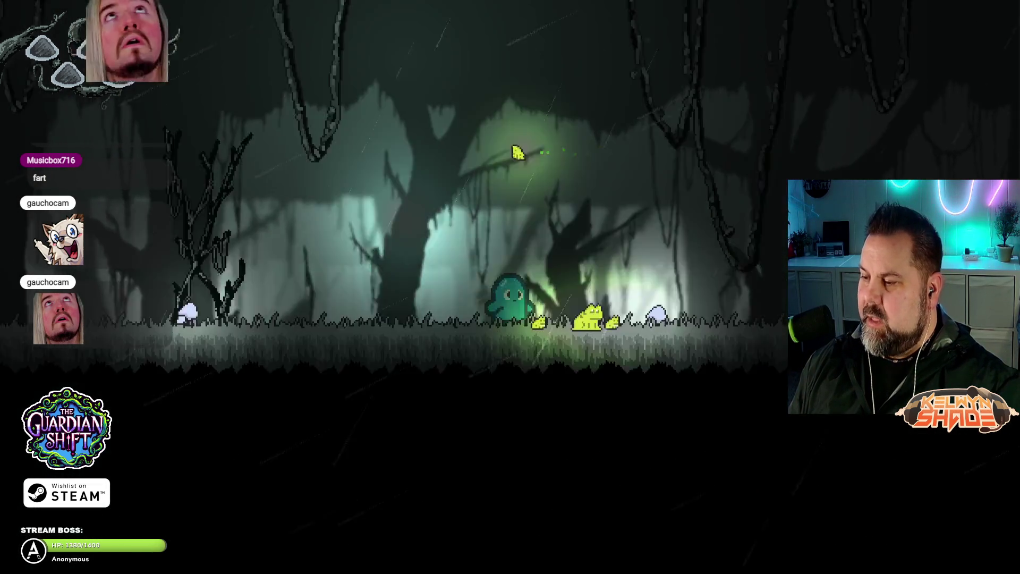
key("Right")
key("space")
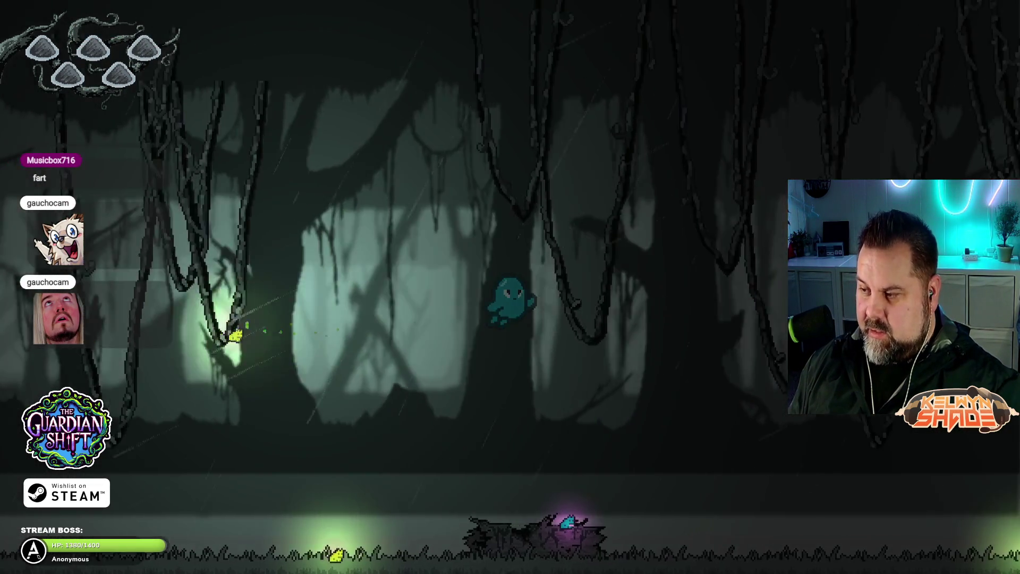
key("Right")
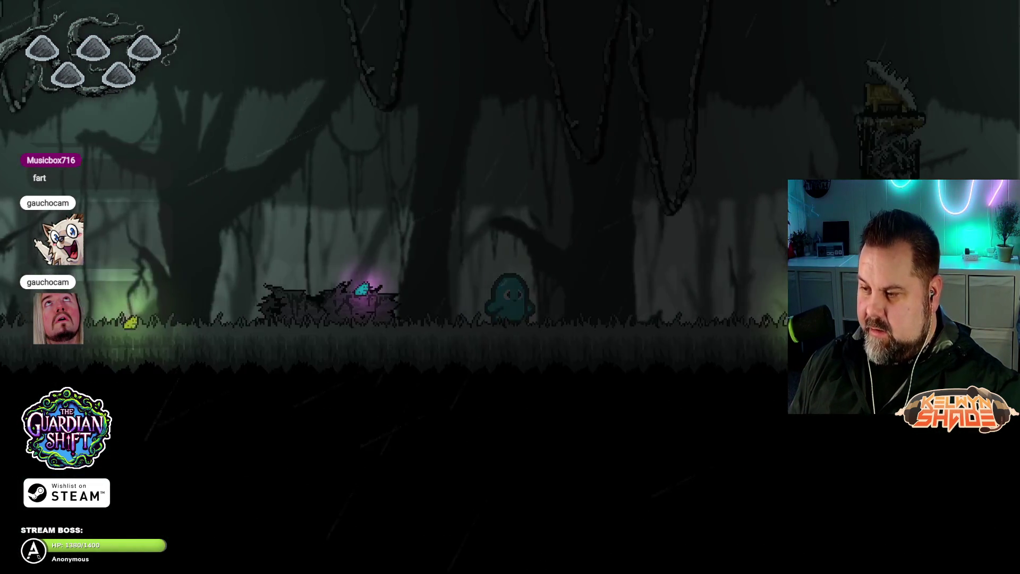
key("Right")
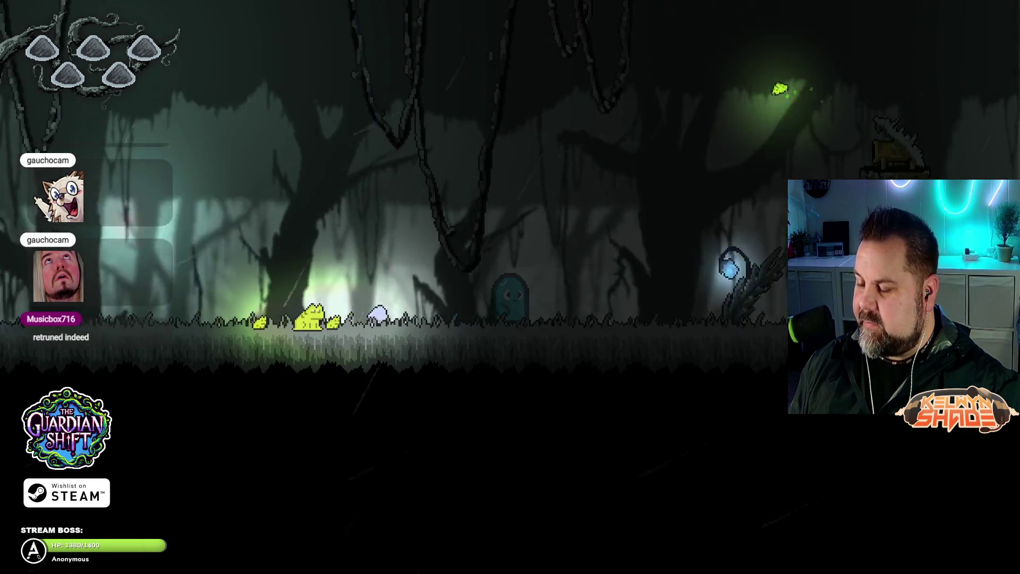
key("Left")
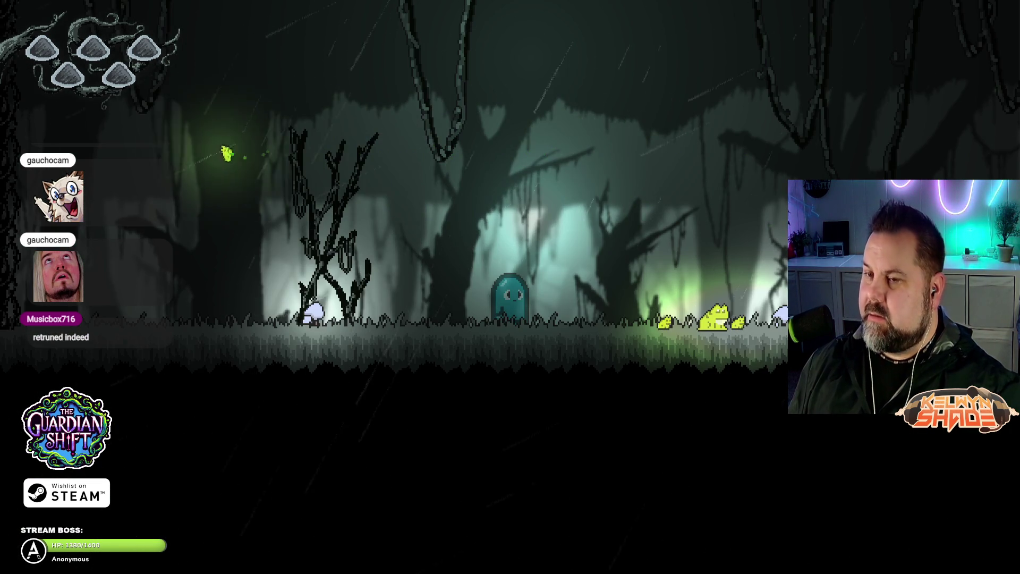
Step: Exit fullscreen, close the game preview, and save the project
key("F11")
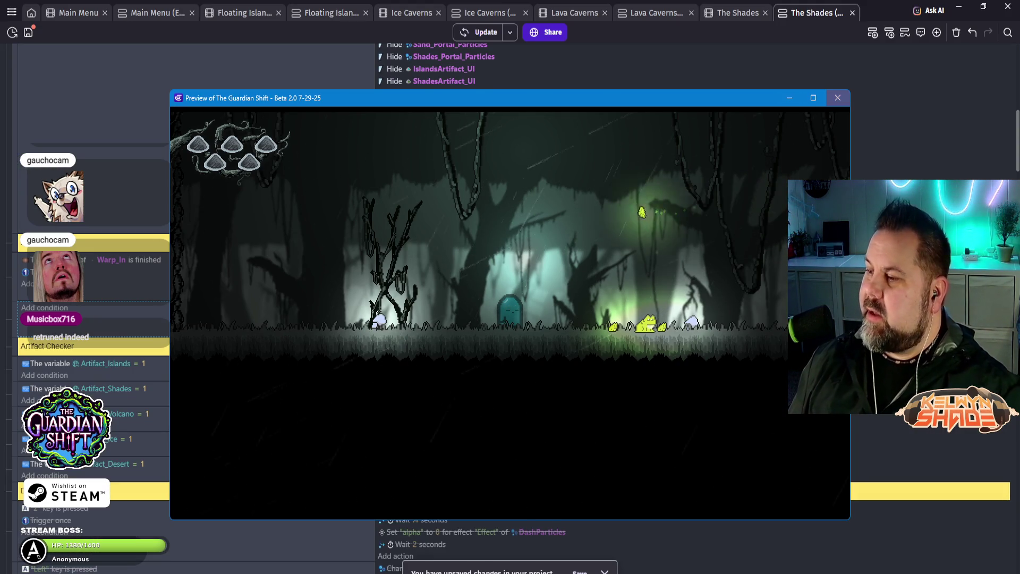
key("alt+F4")
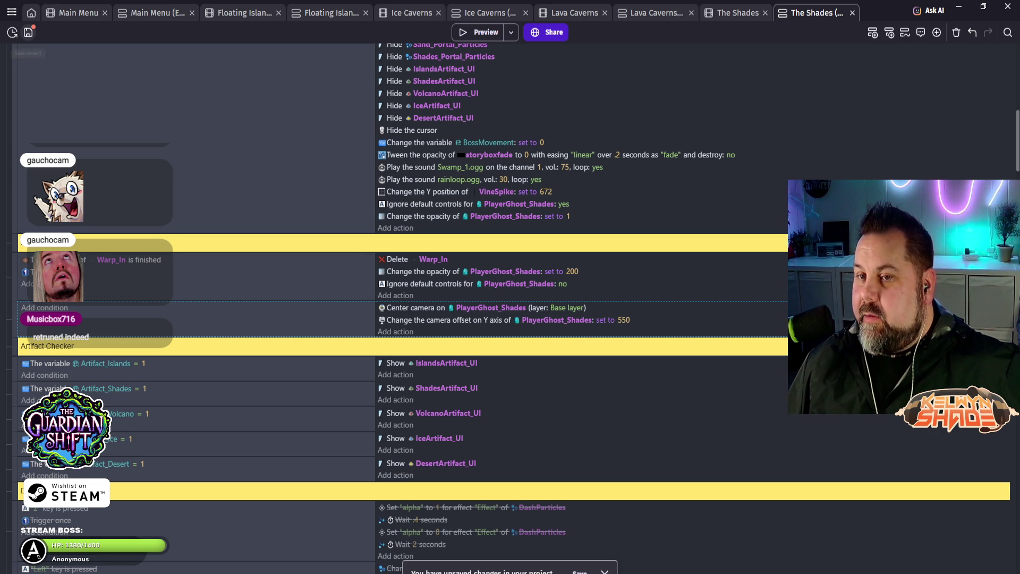
key("ctrl+s")
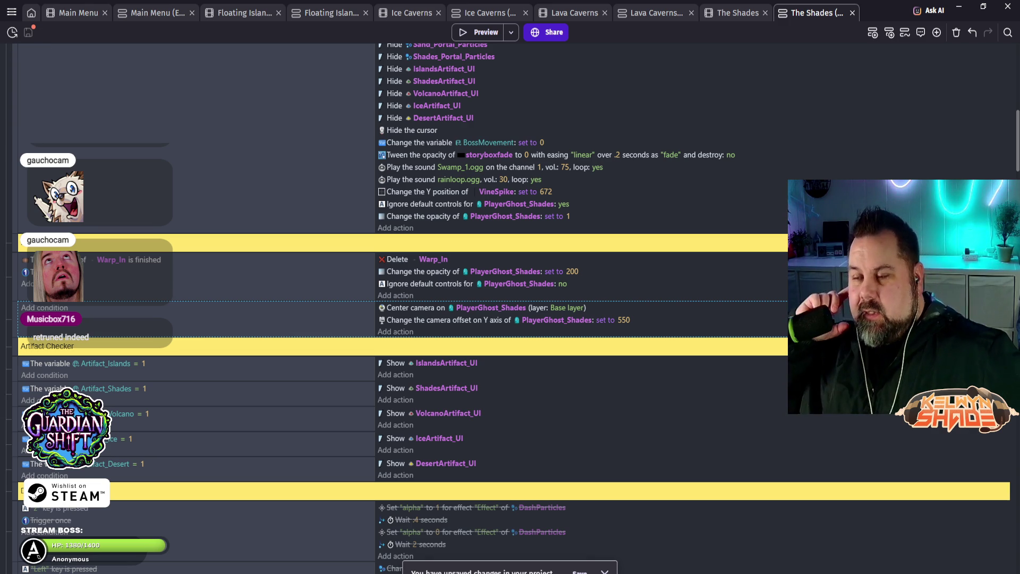
key("ctrl+s")
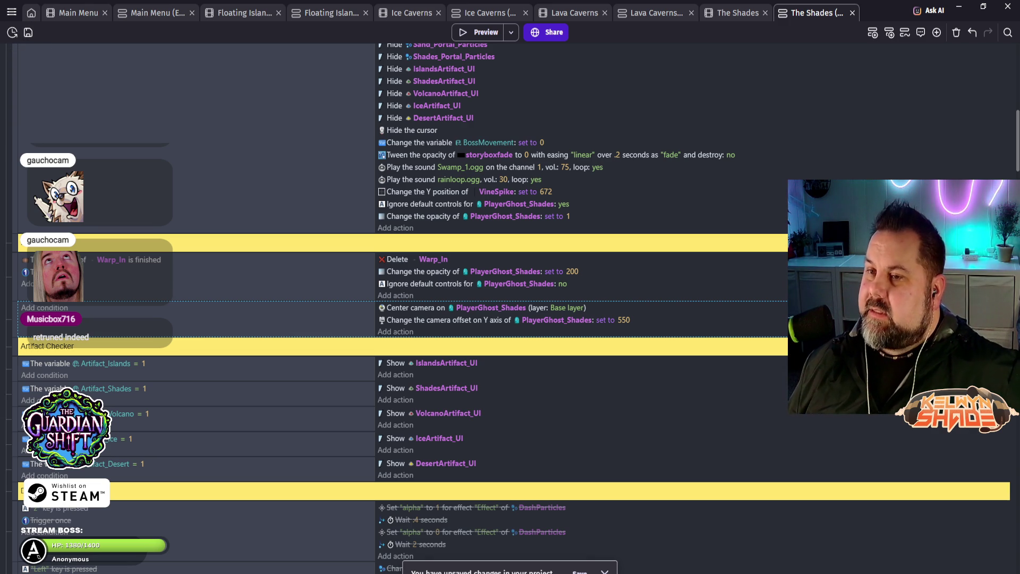